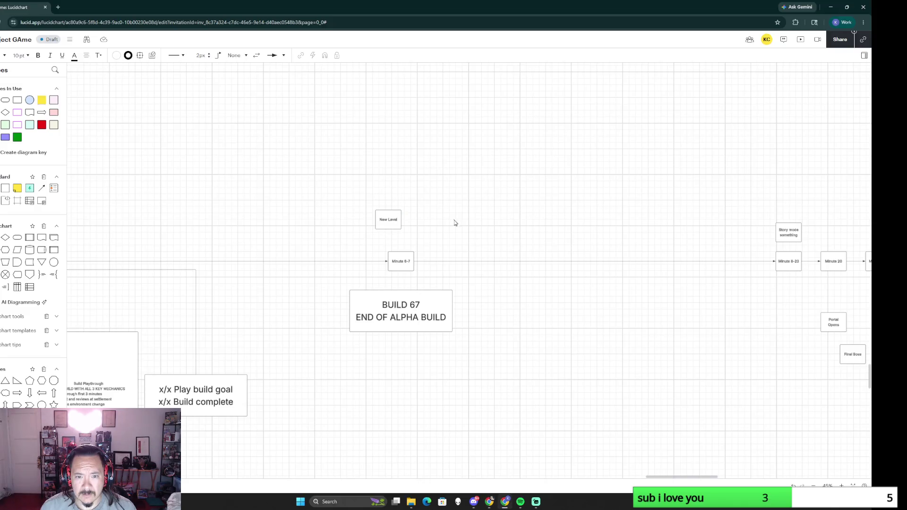
Paste the windmill landscape image and place it above the New Level box, then show the window list
key("ctrl+v")
left_click_drag(520, 218, 453, 183)
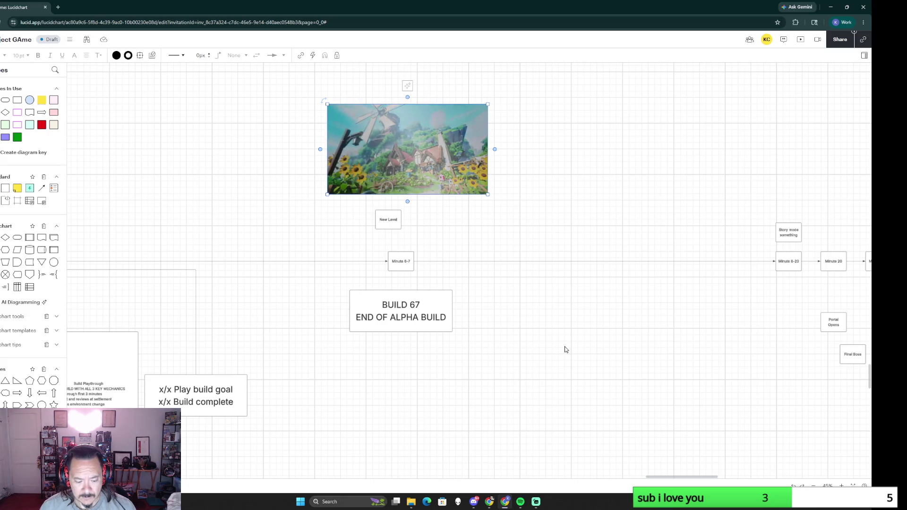
key("alt+Tab")
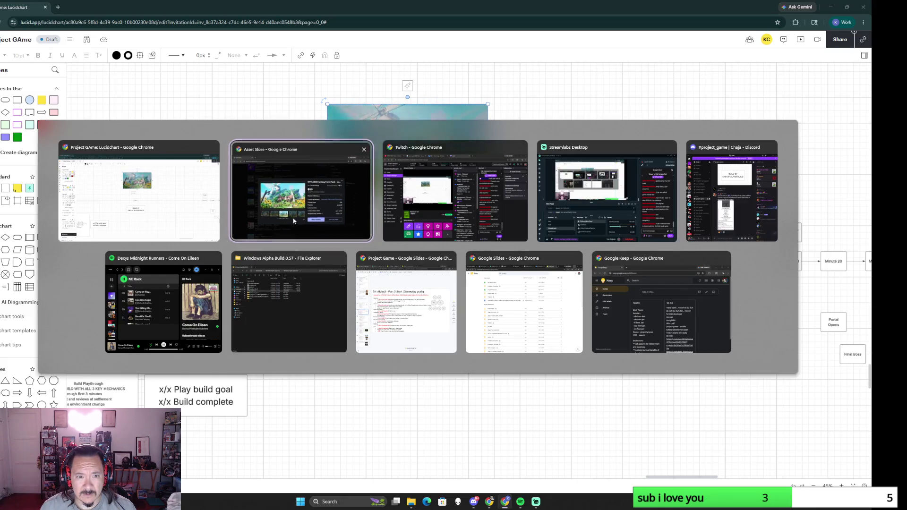
Switch to the Asset Store, open the Low Poly Animated Cats listing and browse its gallery images
left_click(317, 194)
left_click(710, 184)
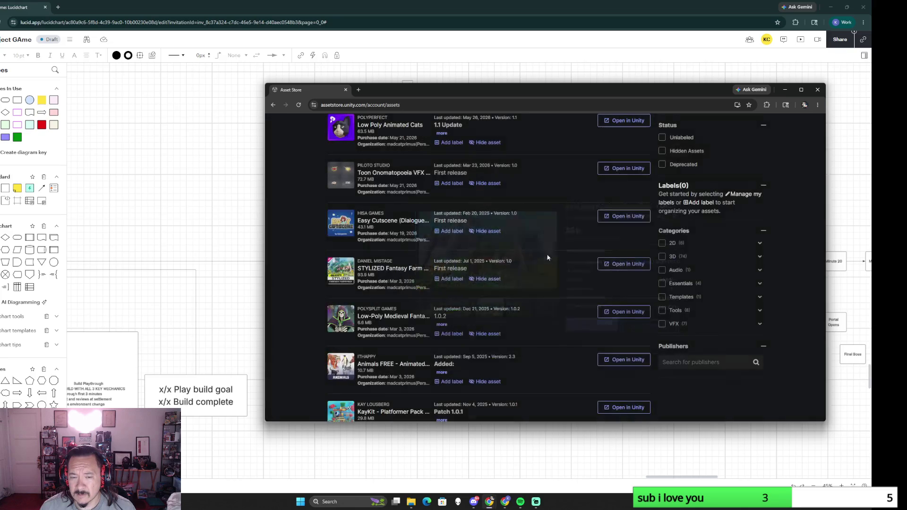
scroll(321, 287, "up", 2)
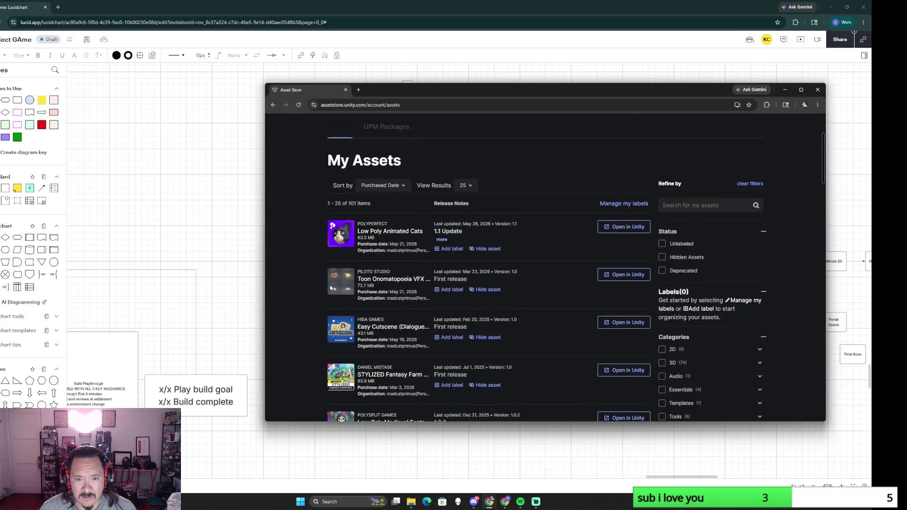
left_click(401, 237)
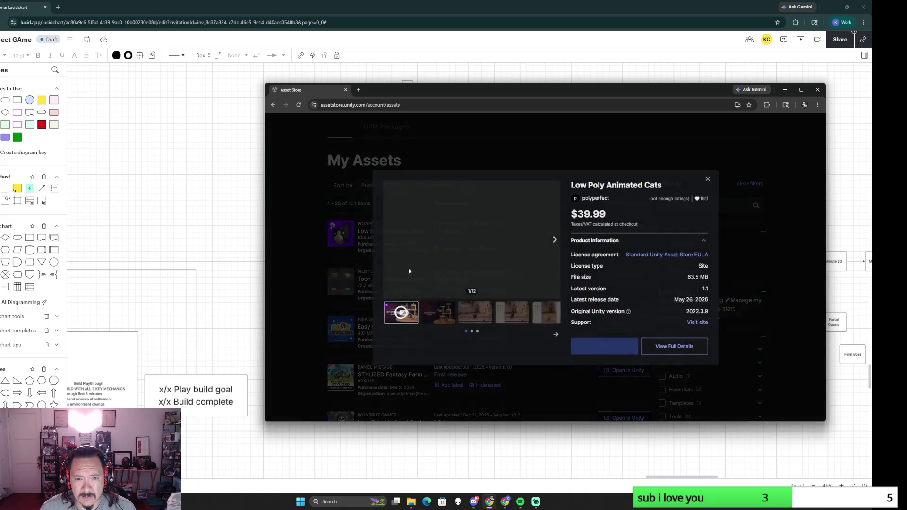
left_click(447, 319)
left_click(512, 314)
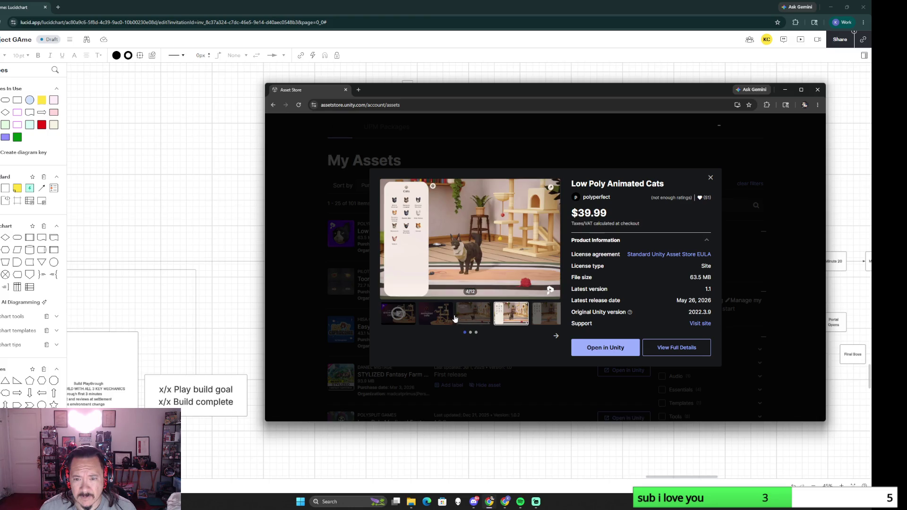
left_click(475, 317)
Copy the animated cats title image and return to the diagram board
left_click(440, 316)
right_click(488, 240)
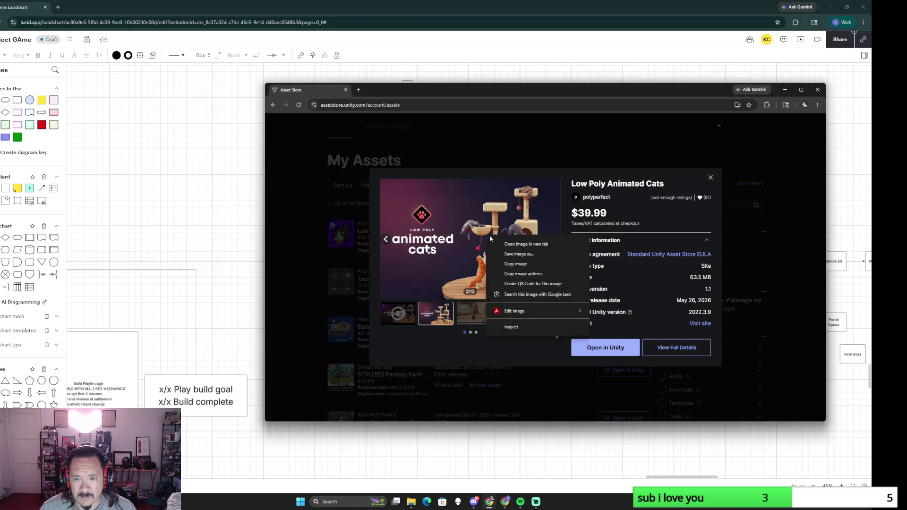
left_click(526, 279)
left_click(201, 188)
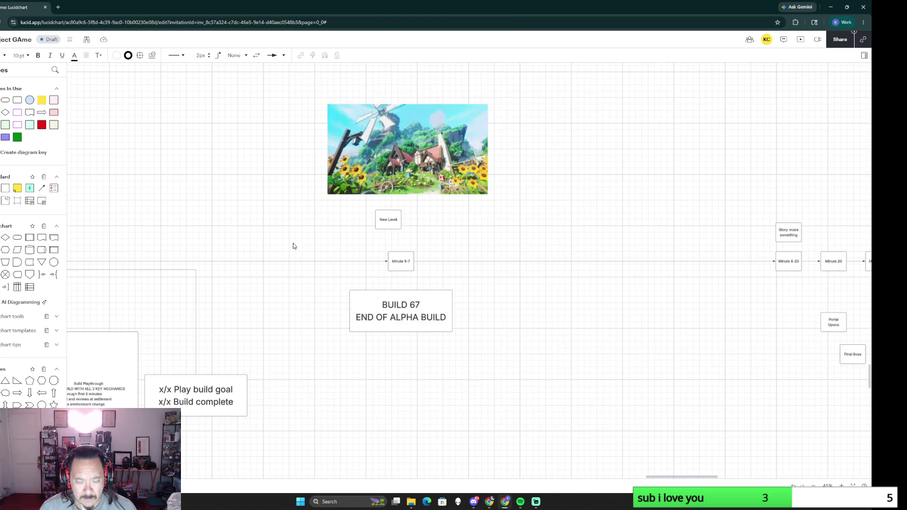
scroll(459, 423, "down", 2)
scroll(458, 423, "down", 5)
scroll(458, 430, "up", 3)
Shrink the windmill image and reposition it above the New Level box
left_click(452, 290)
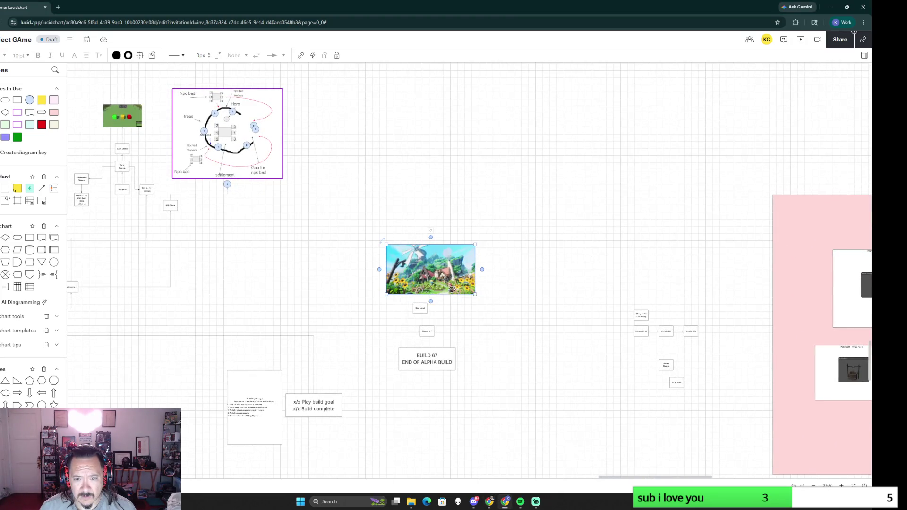
scroll(481, 345, "up", 4)
left_click_drag(468, 228, 347, 164)
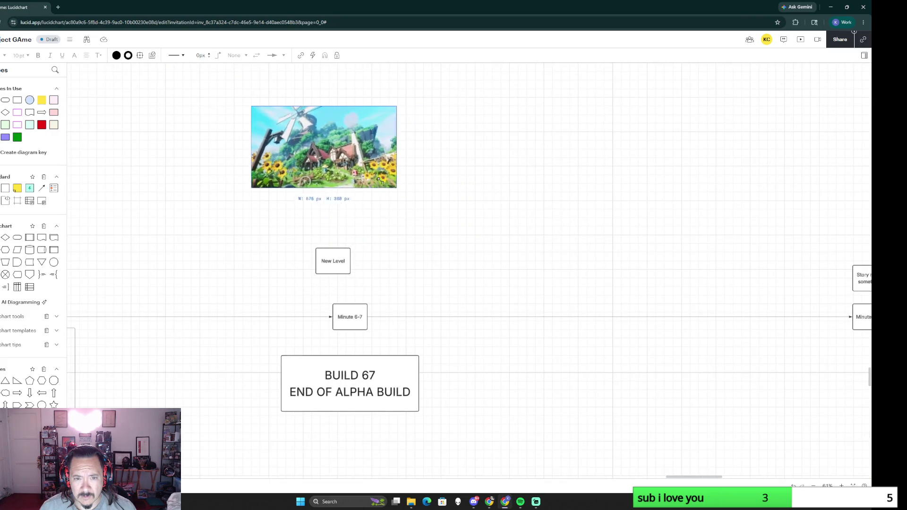
left_click_drag(312, 135, 351, 203)
left_click(471, 287)
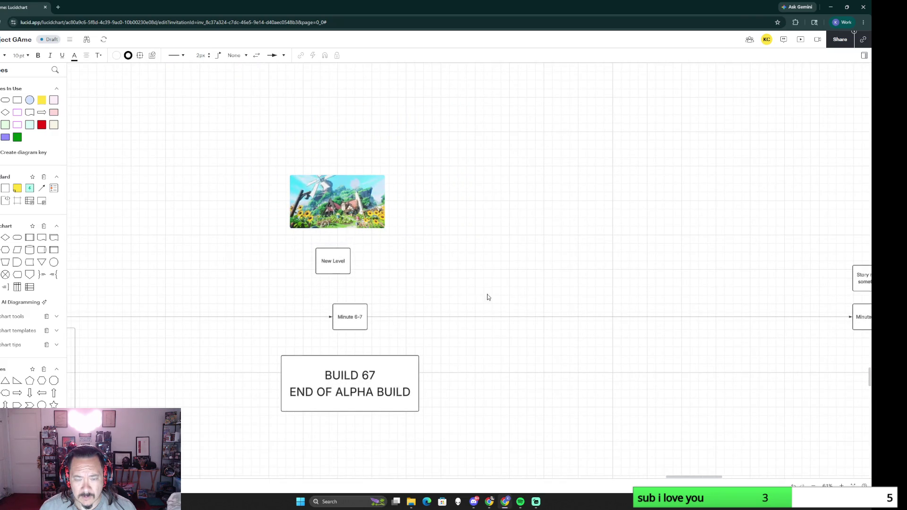
Paste the animated cats image, shrink it and place it just right of the windmill image
key("ctrl+v")
left_click_drag(508, 311, 527, 203)
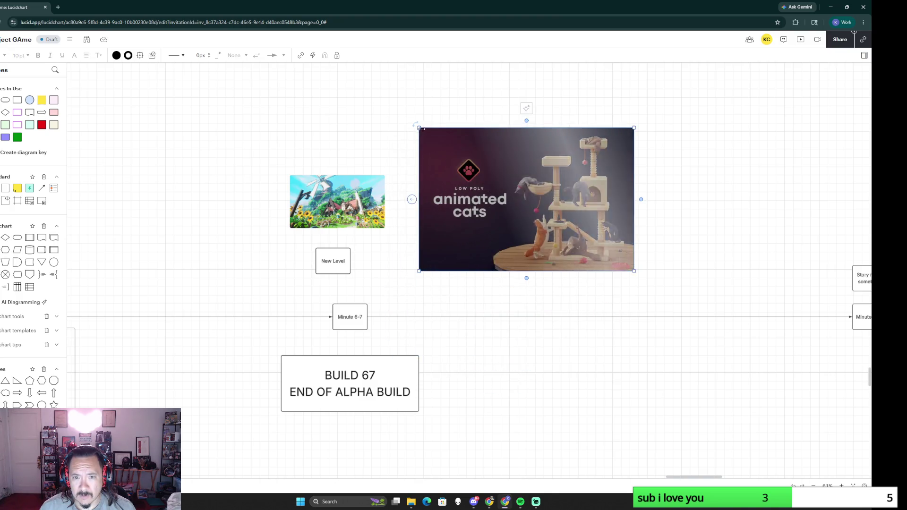
left_click_drag(418, 127, 554, 217)
left_click_drag(596, 245, 496, 232)
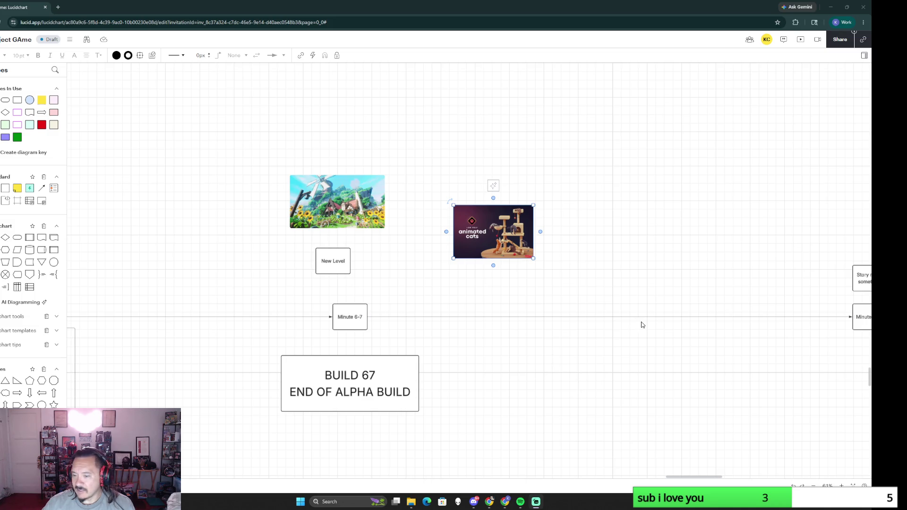
key("alt+Tab")
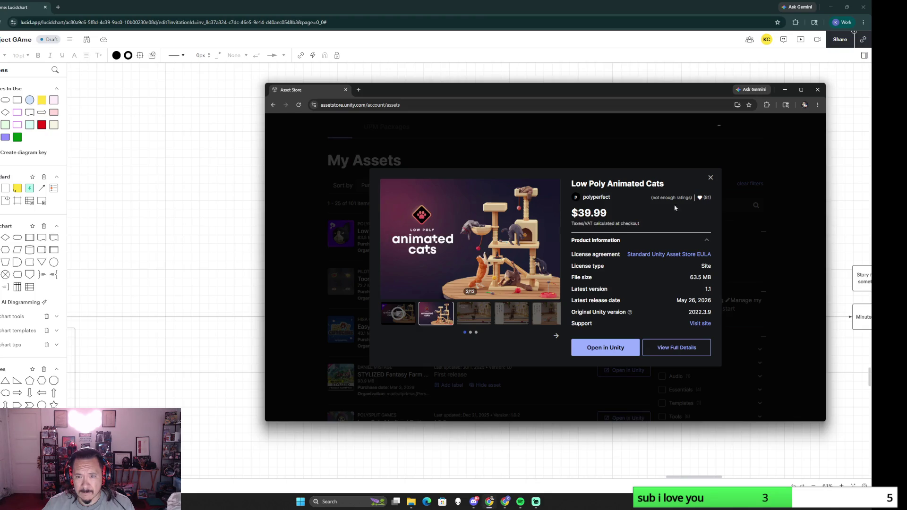
Close the cats preview, open the Toon Onomatopoeia VFX Pack listing and watch its trailer full screen
left_click(713, 179)
scroll(448, 337, "down", 1)
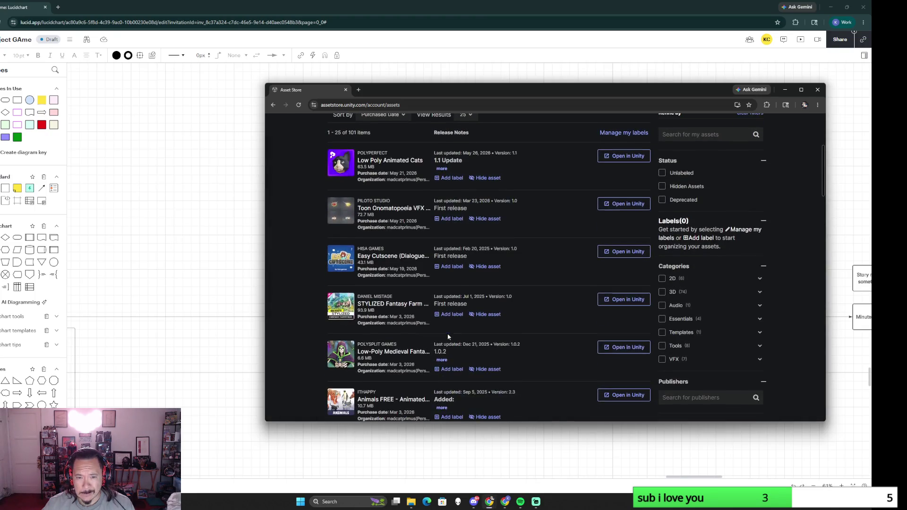
left_click(392, 207)
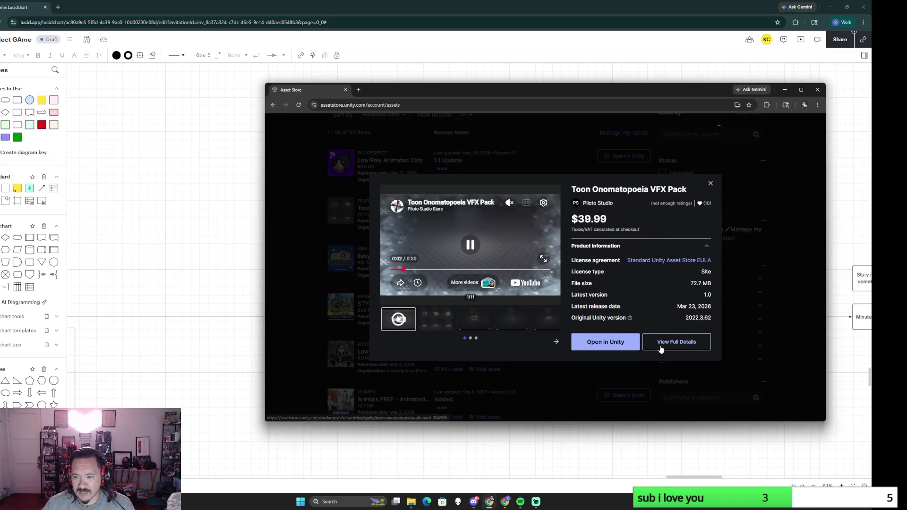
left_click(543, 259)
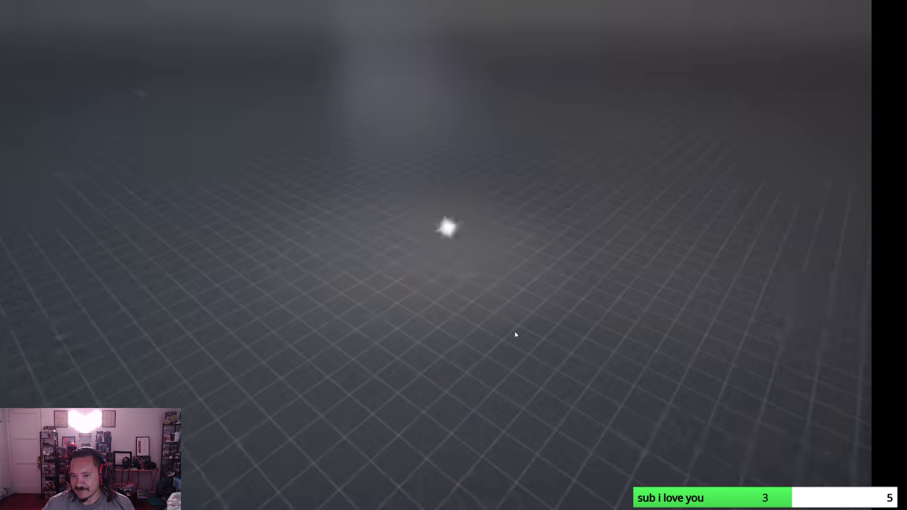
key("Escape")
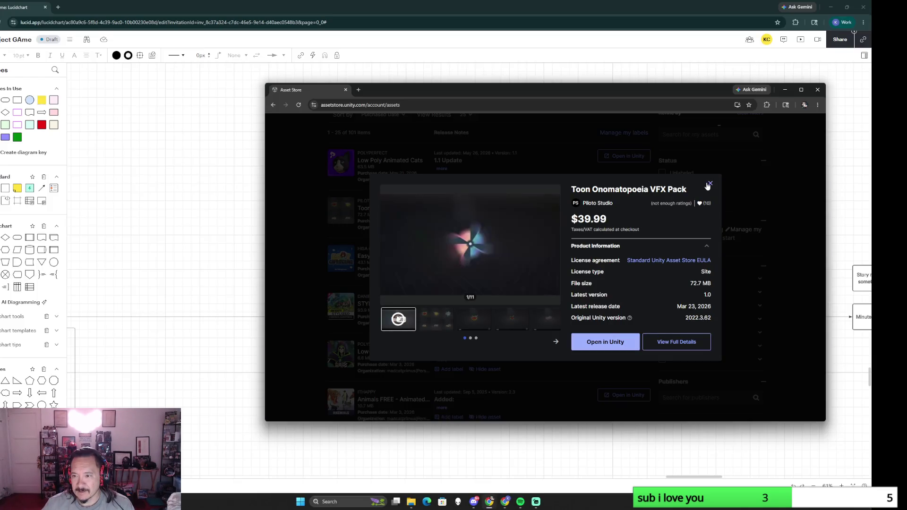
Reopen the Toon Onomatopoeia listing and browse its gallery, ending on the comic-effects grid image
left_click(711, 184)
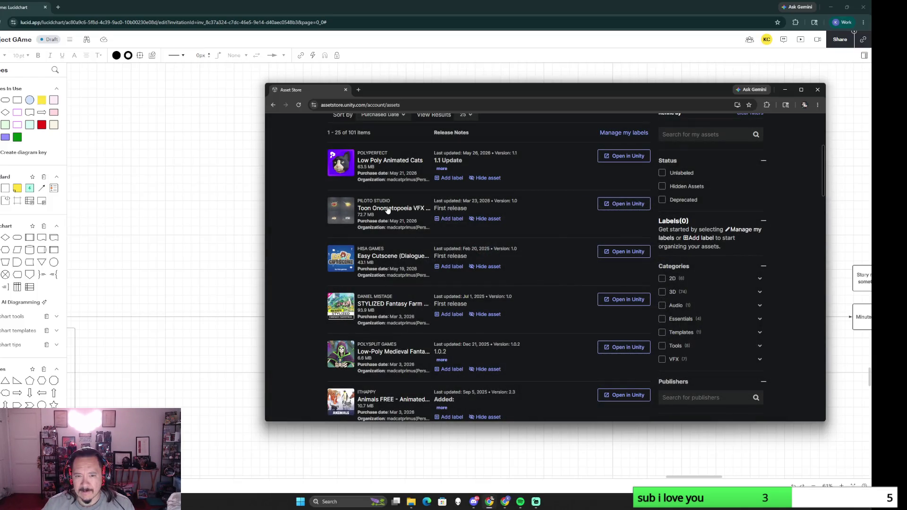
left_click(389, 210)
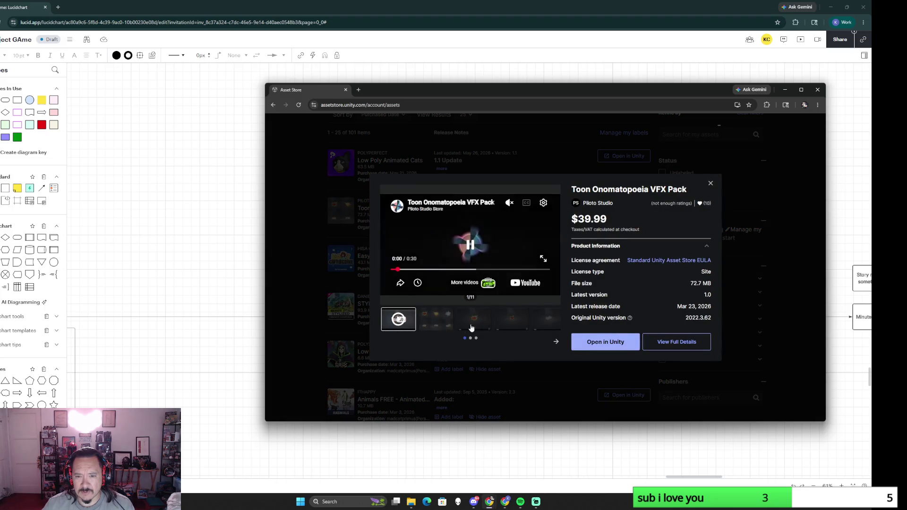
left_click(442, 328)
left_click(477, 327)
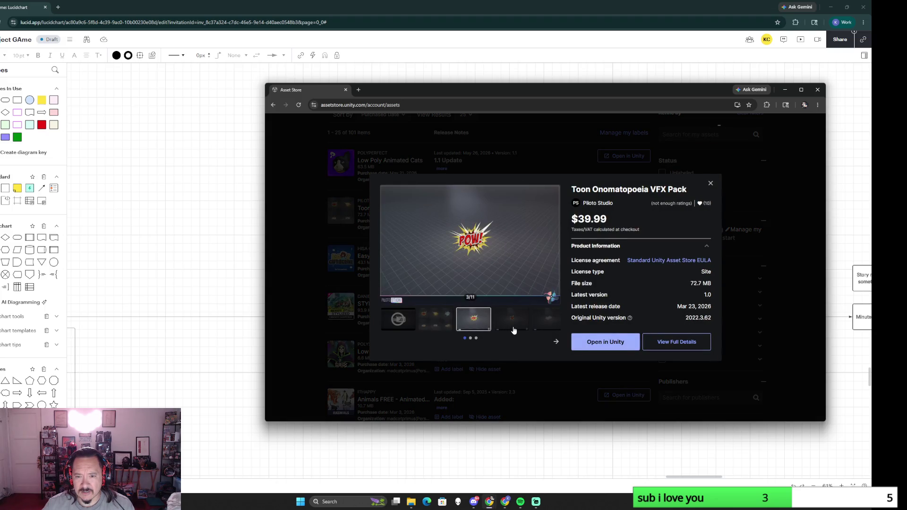
left_click(512, 328)
left_click(554, 343)
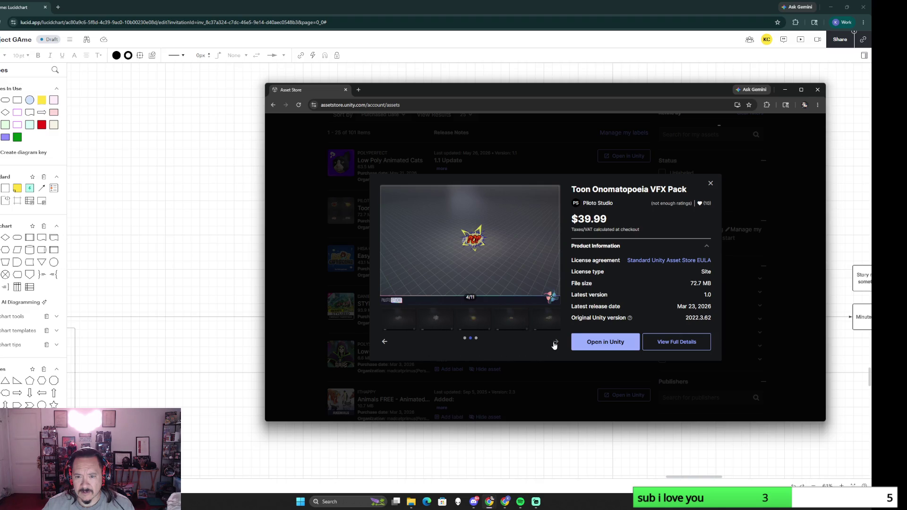
left_click(384, 345)
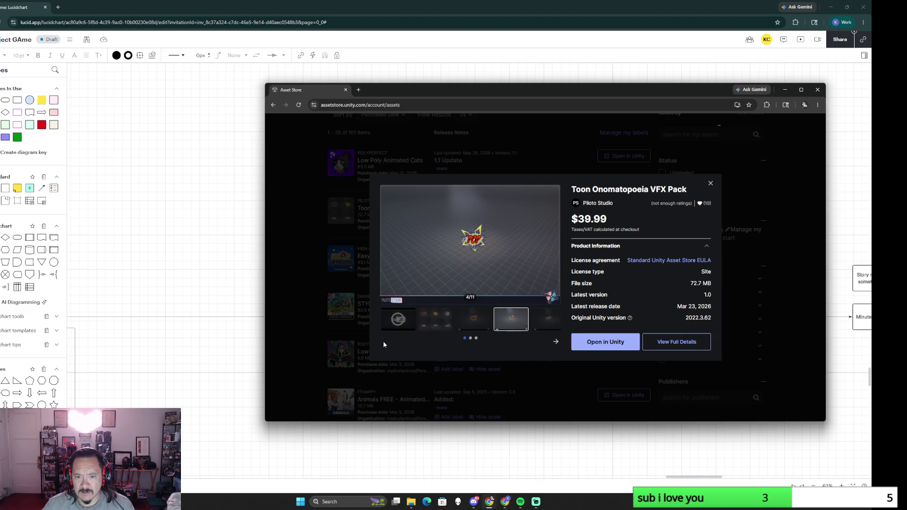
left_click(481, 323)
left_click(449, 323)
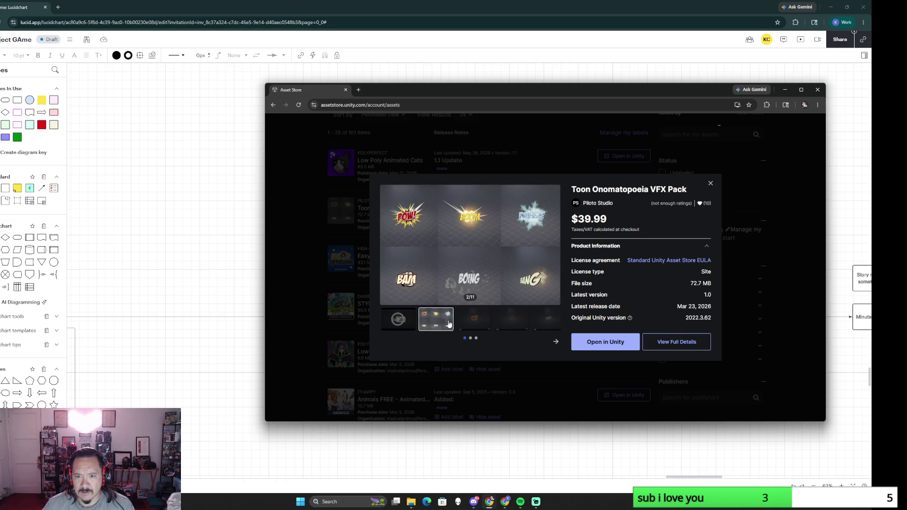
left_click(399, 319)
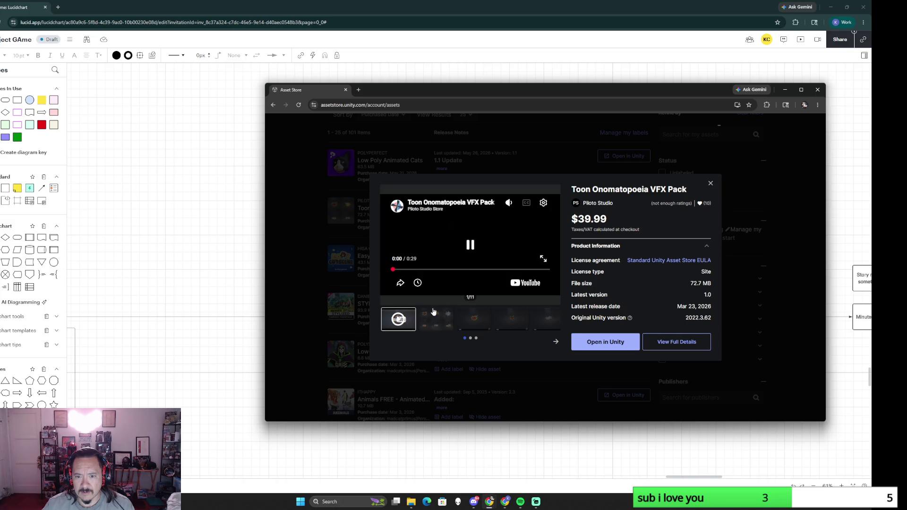
left_click(437, 323)
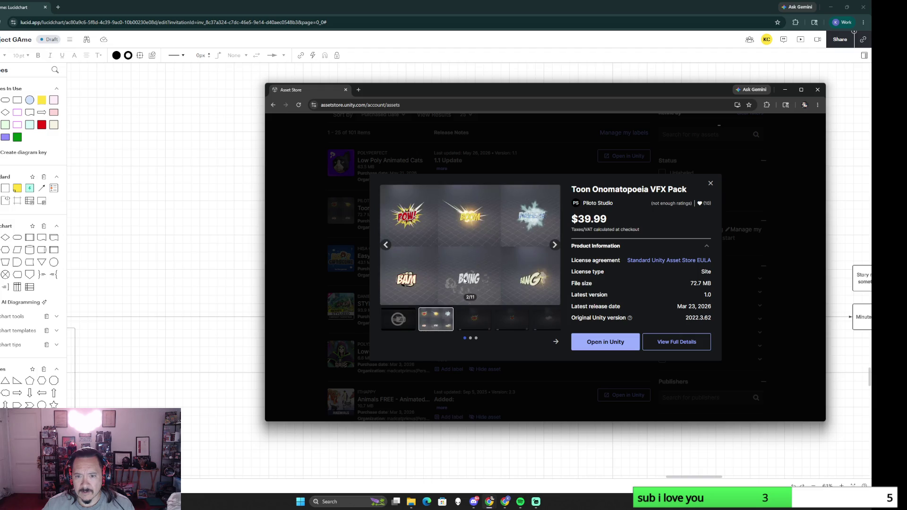
Copy the comic-effects grid image and return to the diagram board
right_click(488, 259)
left_click(521, 285)
left_click(219, 241)
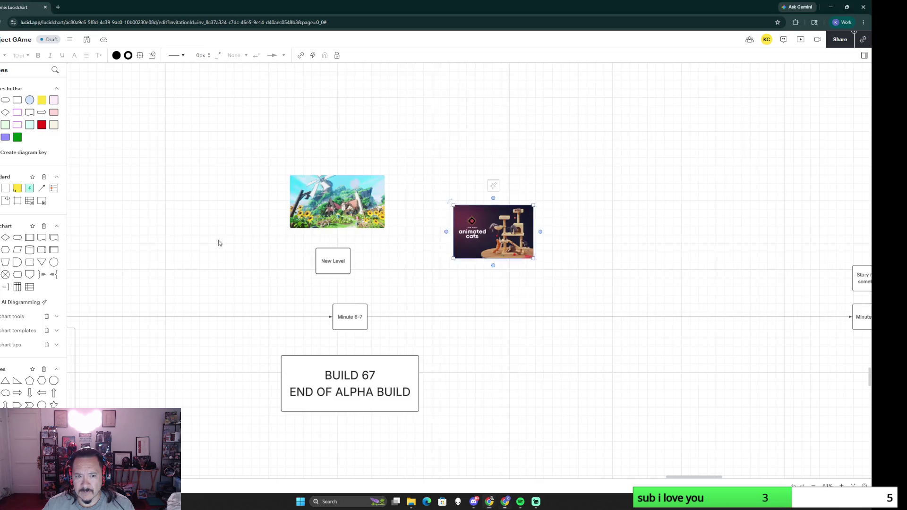
Add two process boxes, one below the cats image and one left of the windmill
left_click(348, 316)
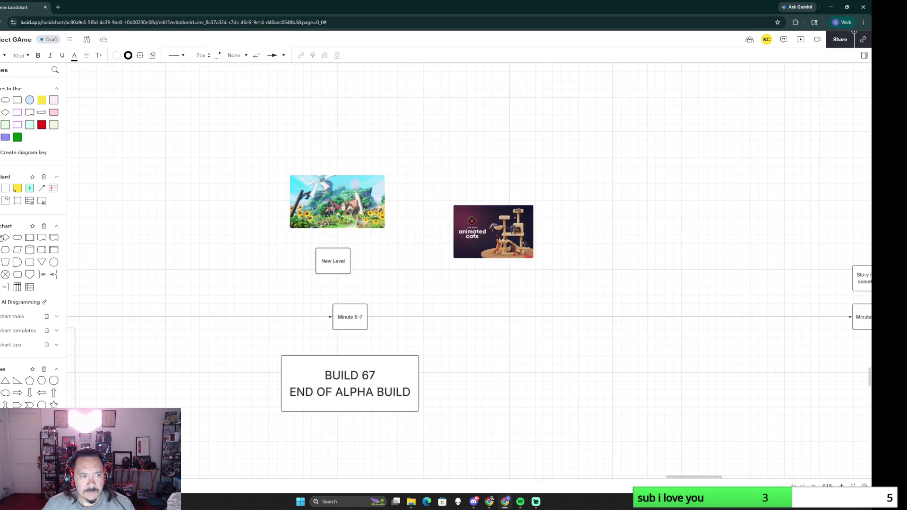
left_click_drag(227, 276, 432, 274)
mouse_move(29, 238)
left_mouse_down()
mouse_move(162, 268)
mouse_move(207, 264)
left_mouse_up()
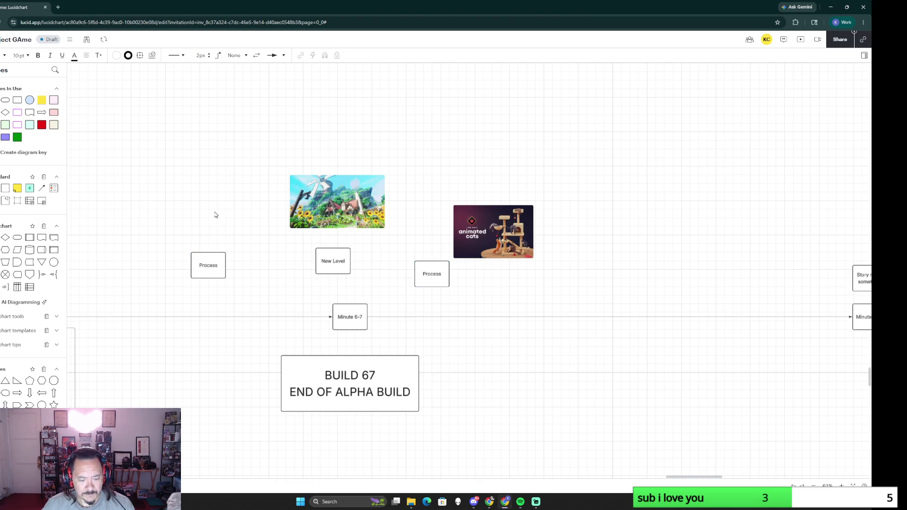
Paste and shrink the comic-effects image, then label the left box 'Toon Art Action'
key("ctrl+v")
mouse_move(321, 283)
left_mouse_down()
mouse_move(179, 188)
mouse_move(215, 227)
left_mouse_up()
double_click(212, 267)
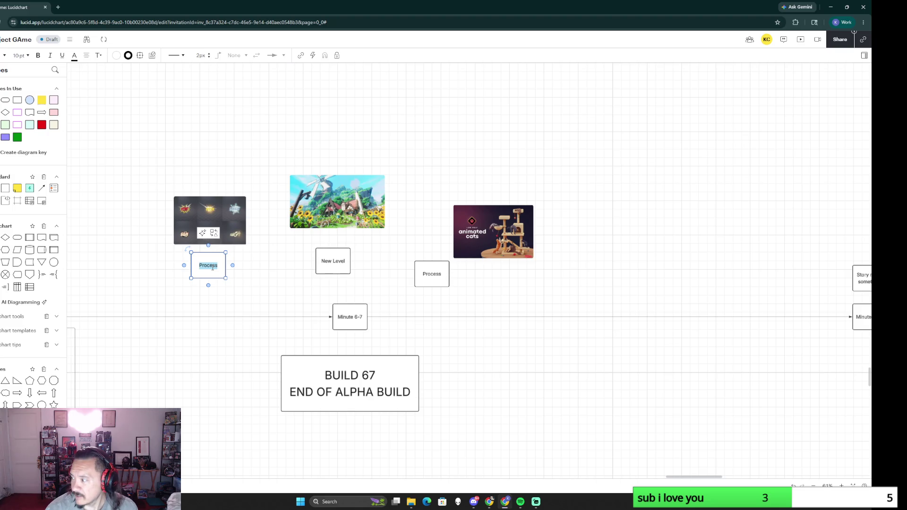
type("Toon Ar")
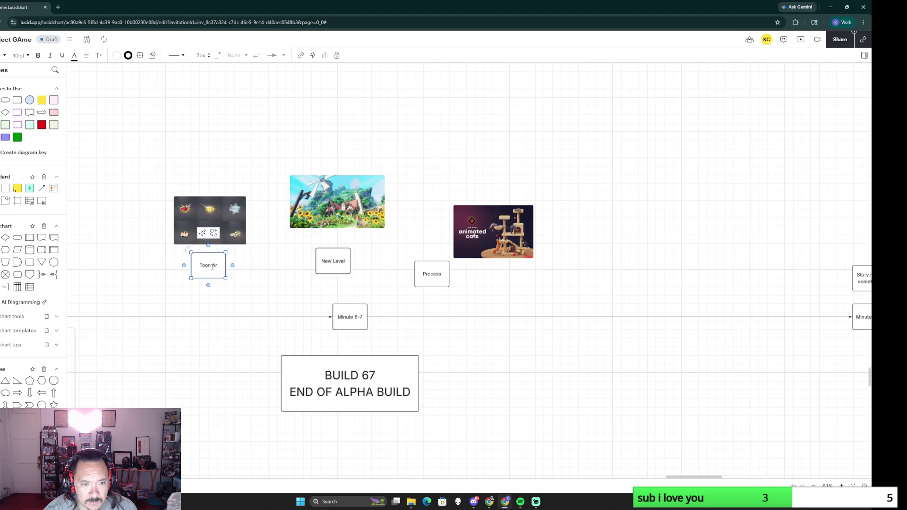
type("t Action")
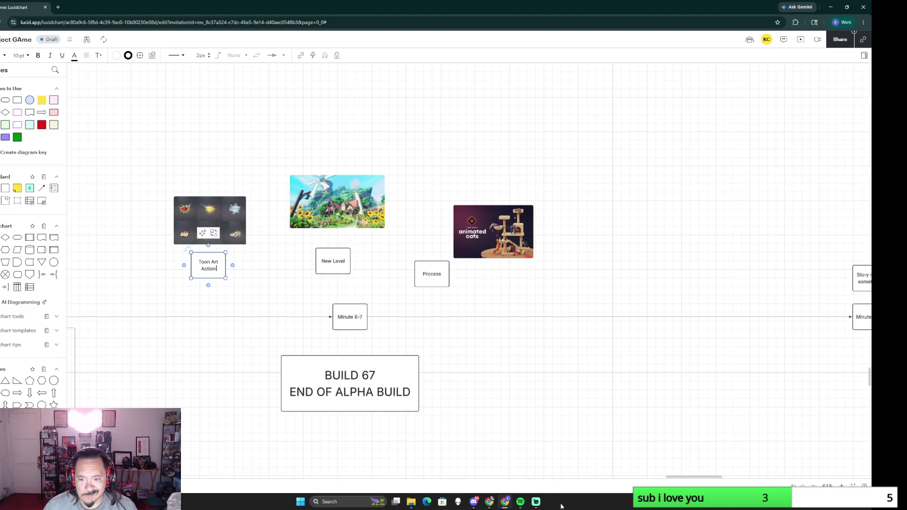
key("alt+Tab")
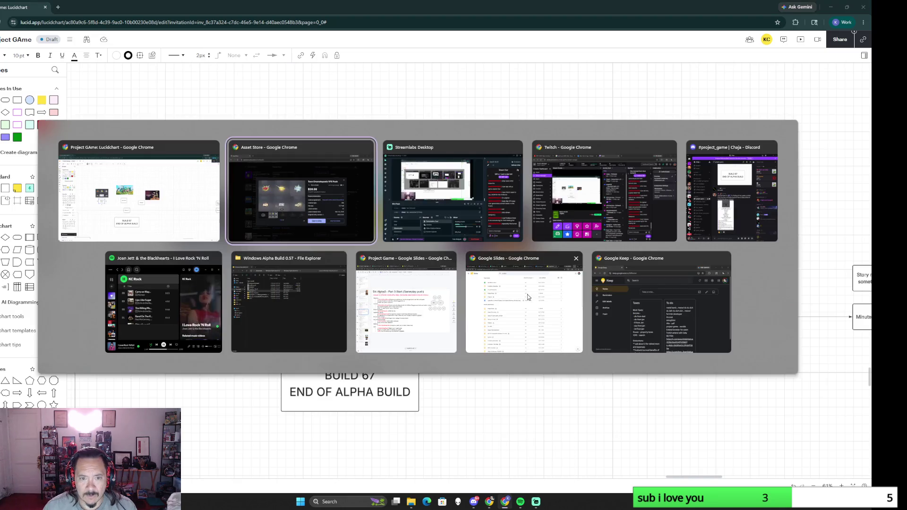
Close the Toon Onomatopoeia details, open Elemental Spells Full Pack VFX from My Assets and flip through its preview images
left_click(700, 142)
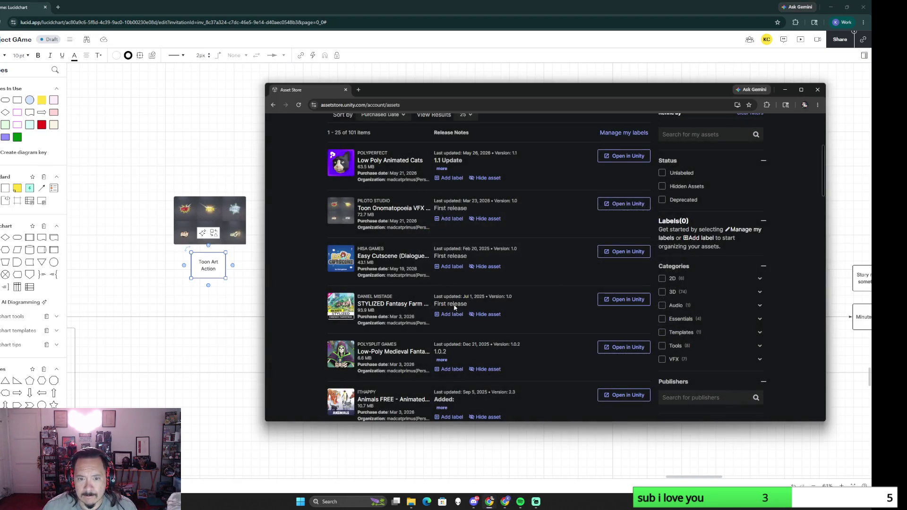
scroll(438, 287, "down", 1)
scroll(438, 288, "down", 1)
scroll(437, 290, "down", 1)
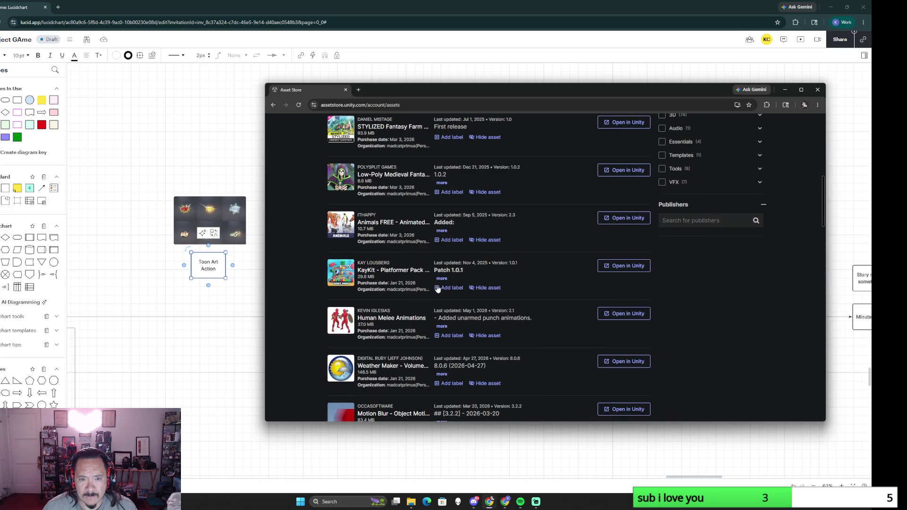
scroll(437, 287, "down", 2)
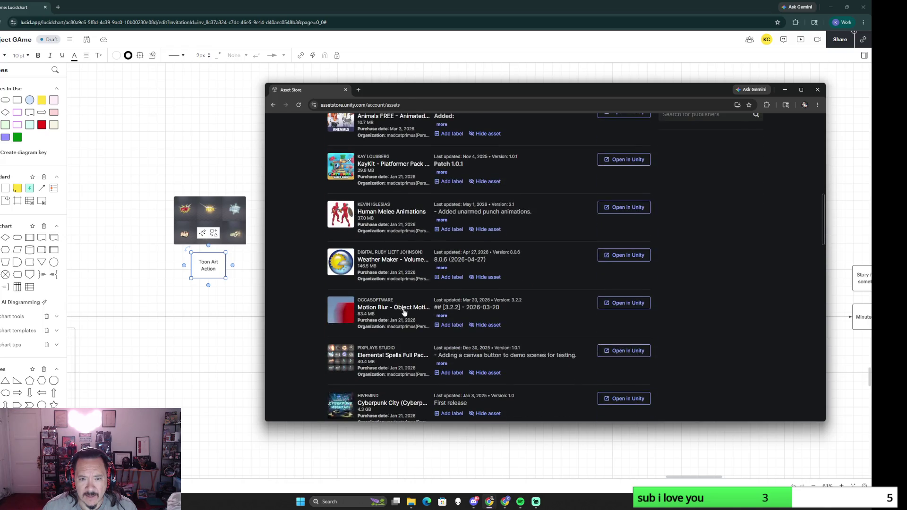
scroll(407, 311, "down", 1)
scroll(407, 311, "down", 1)
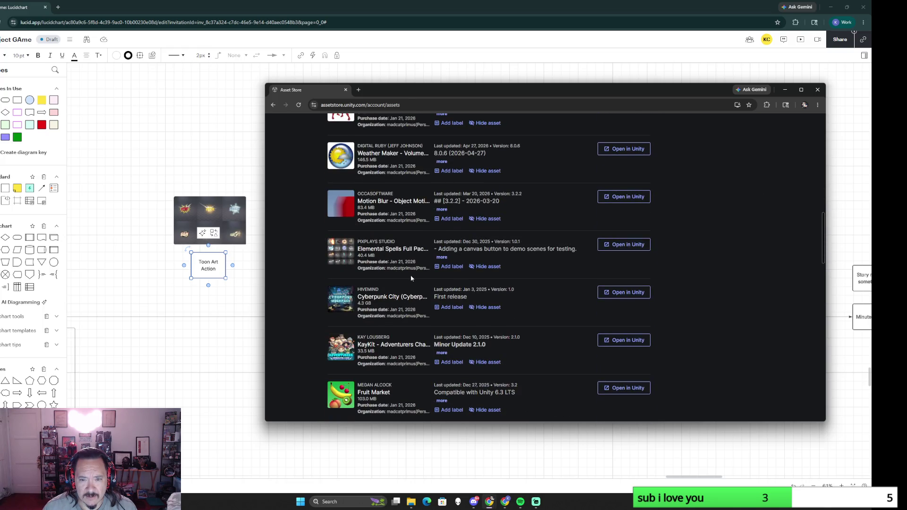
left_click(404, 252)
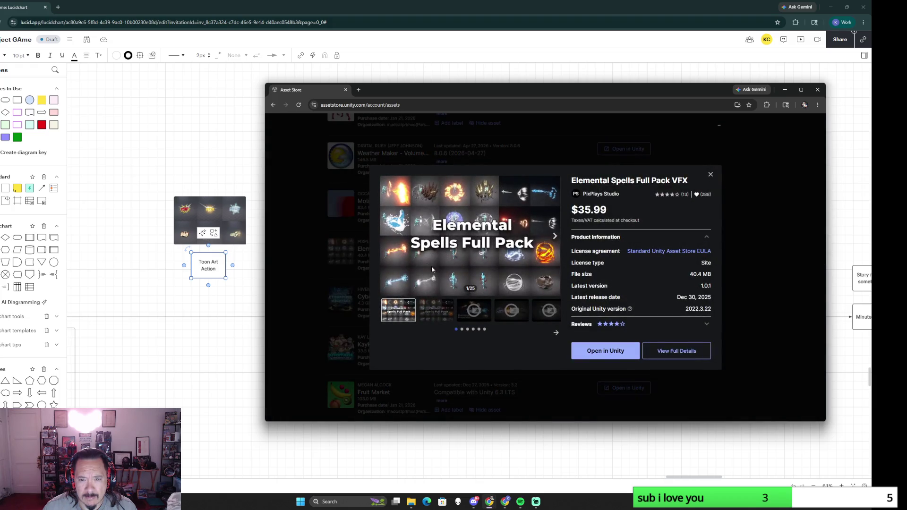
left_click(430, 316)
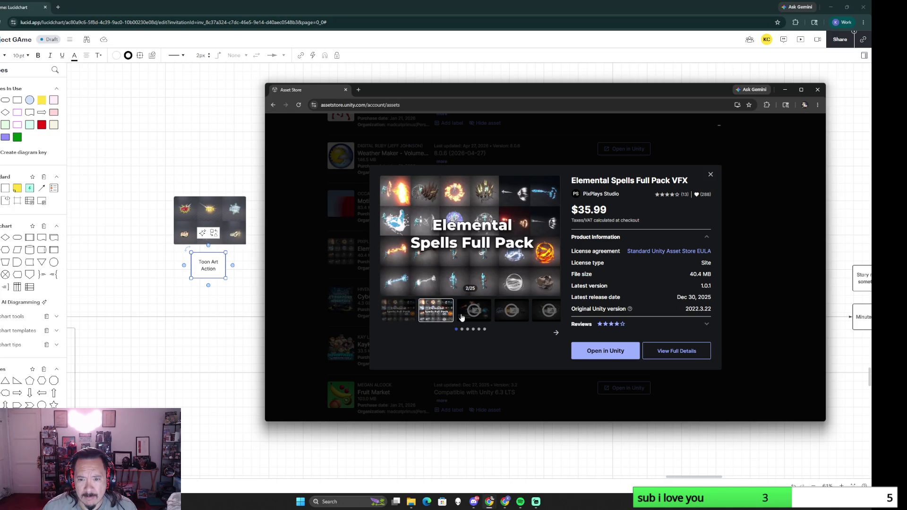
left_click(400, 313)
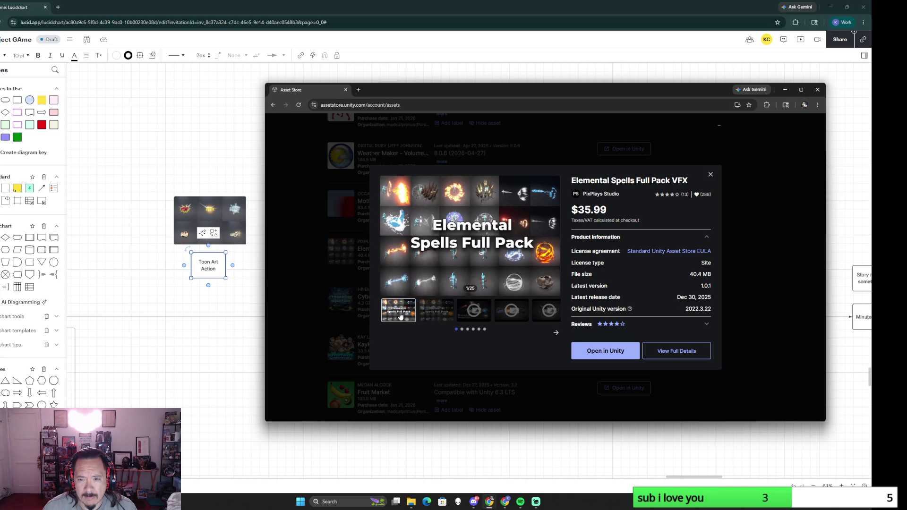
left_click(536, 504)
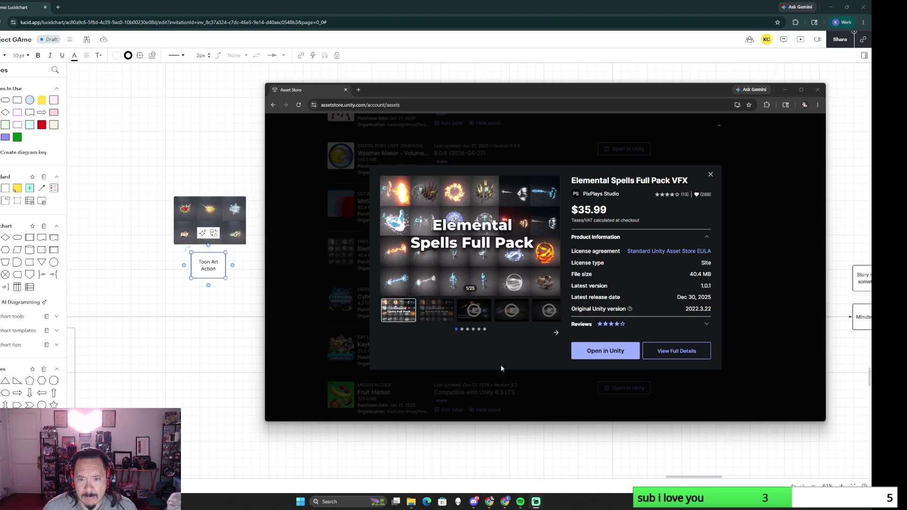
Launch Unity Hub from Windows search, open FullAssettest_ProjectGame and answer the scene-backup recovery prompt
left_click(348, 505)
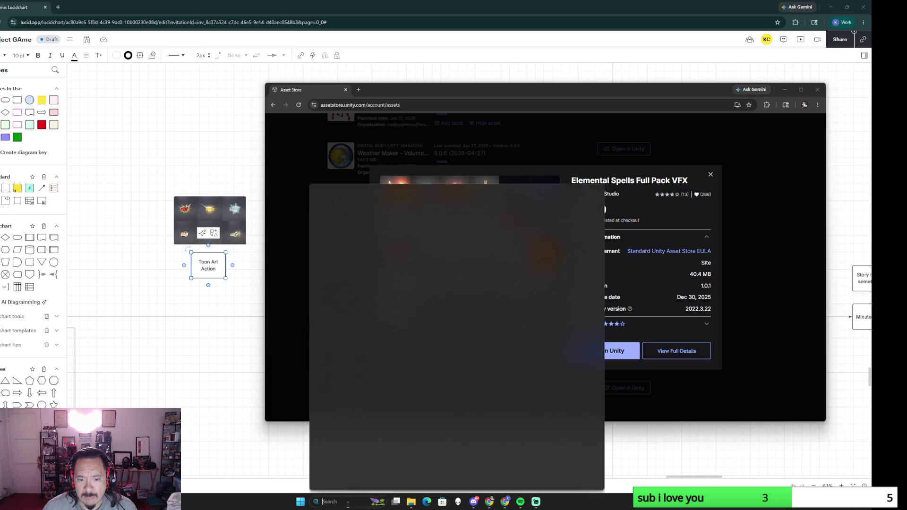
left_click(351, 215)
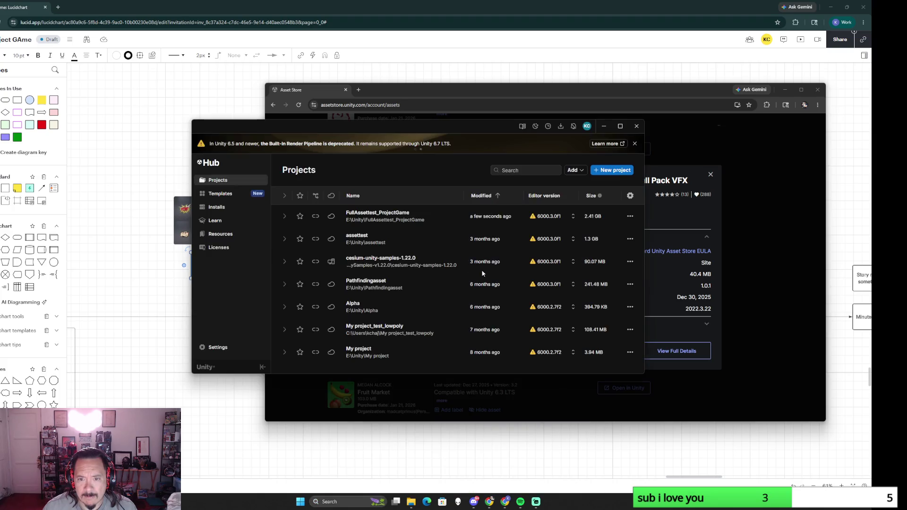
double_click(390, 218)
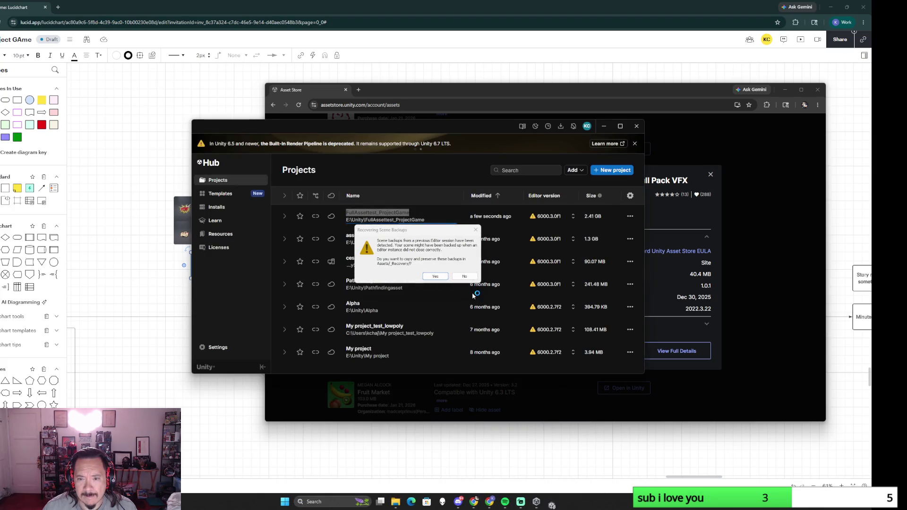
left_click(465, 277)
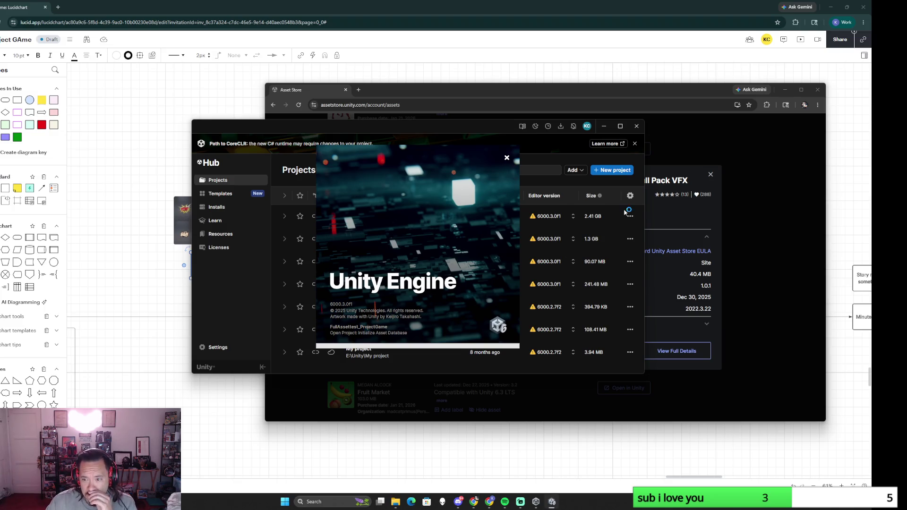
Switch between the Asset Store page and Unity Hub while the project loads
left_click(677, 227)
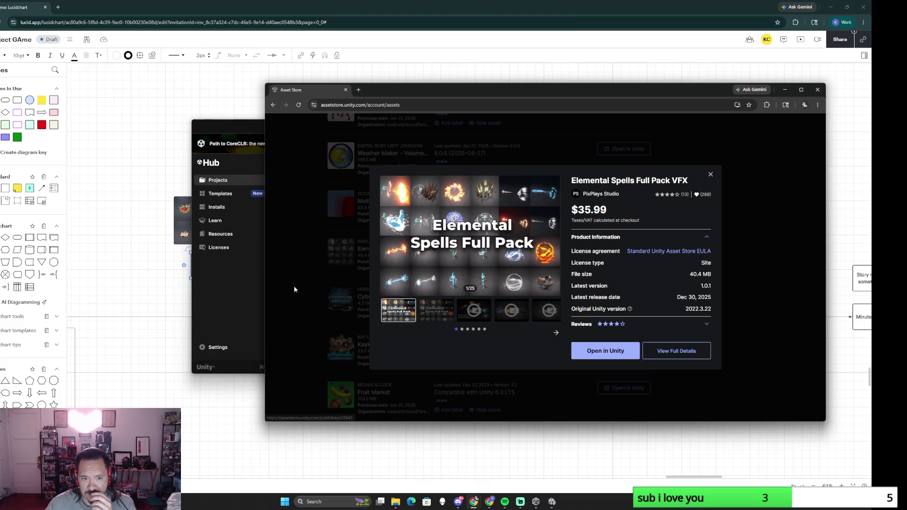
left_click(229, 303)
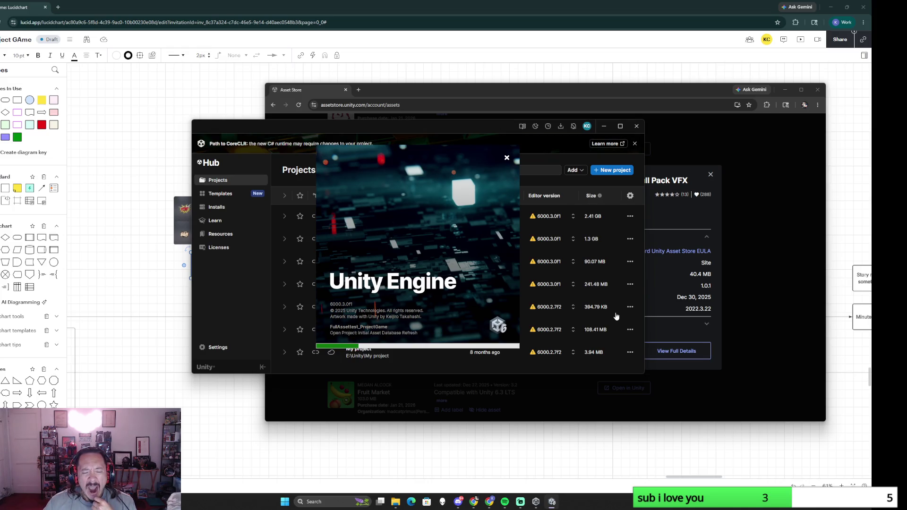
left_click(699, 228)
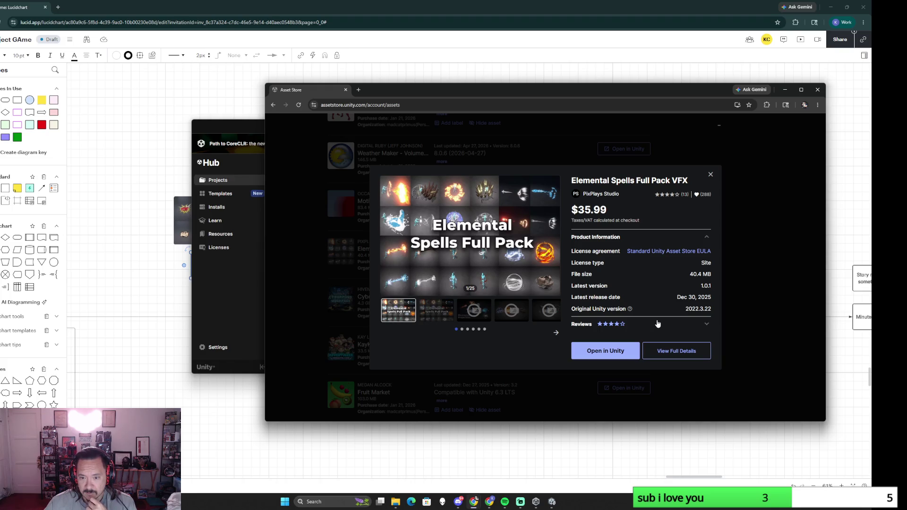
Preview the Elemental Projectiles, Shields and Area of Effect videos and advance the carousel
left_click(436, 318)
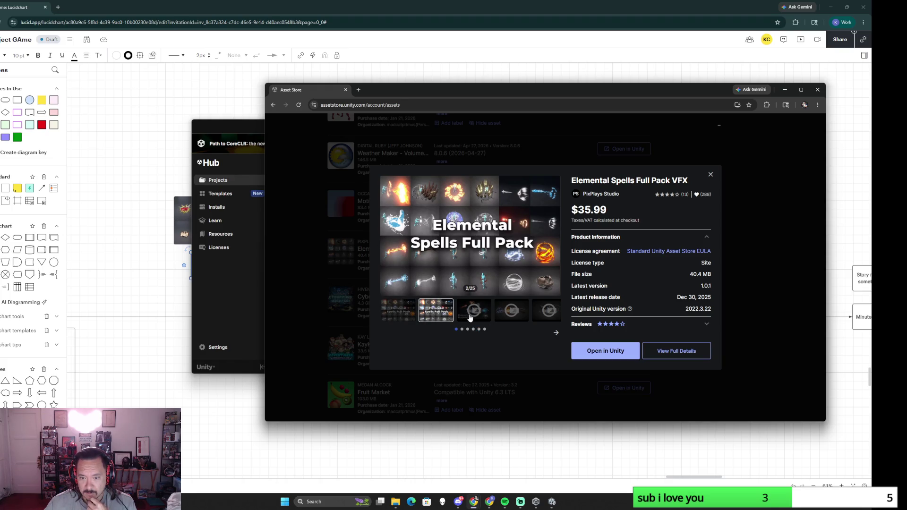
left_click(491, 319)
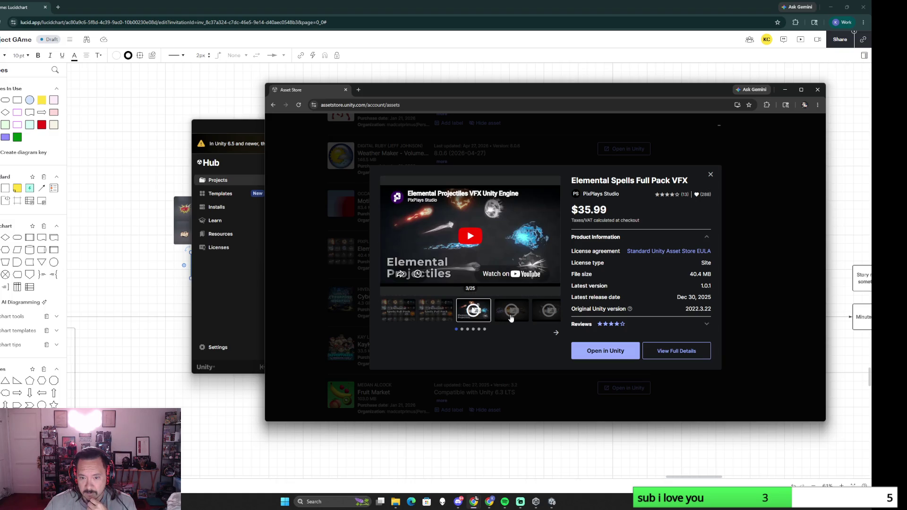
left_click(510, 319)
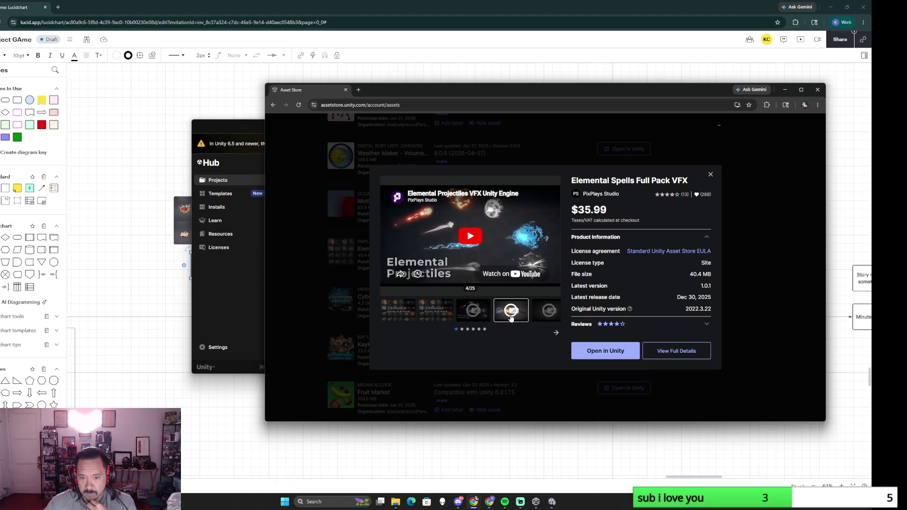
left_click(543, 317)
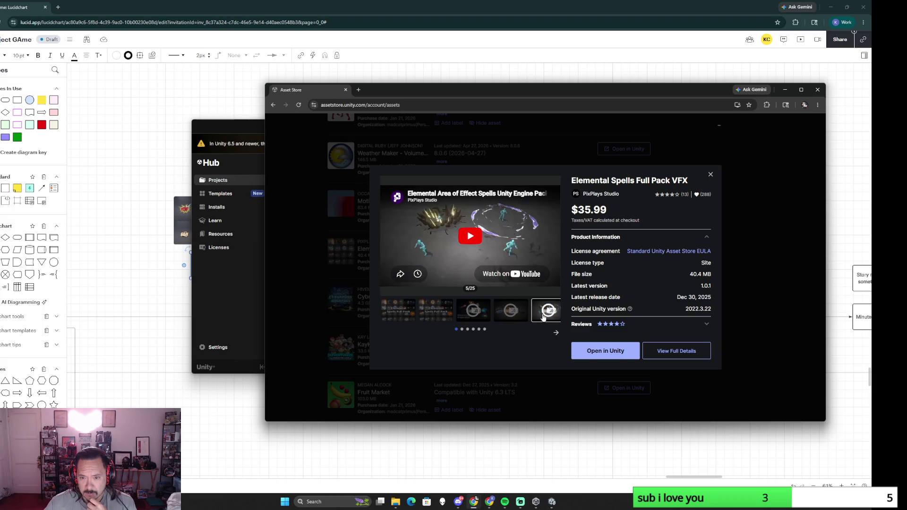
left_click(556, 333)
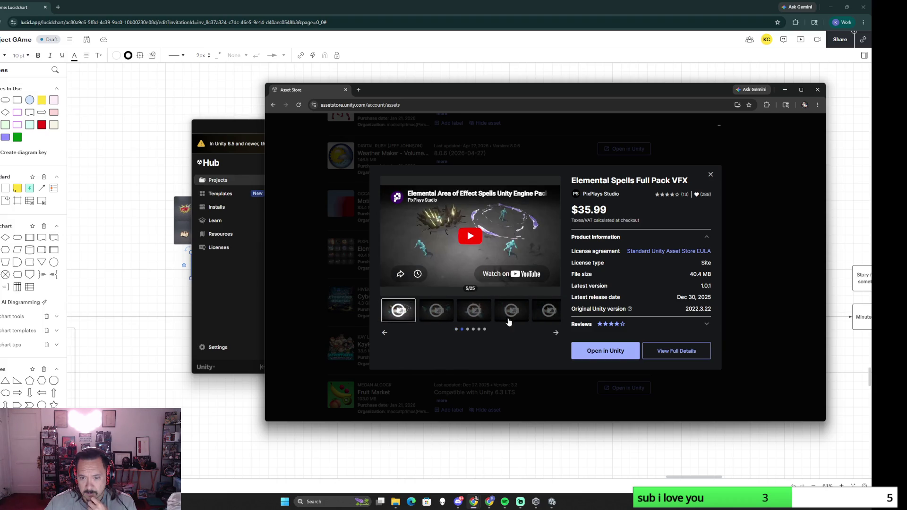
Preview the Auras, Beams, Blasts, Windbullet and Stonebullet VFX videos, then bring Unity Hub forward
left_click(435, 319)
left_click(480, 319)
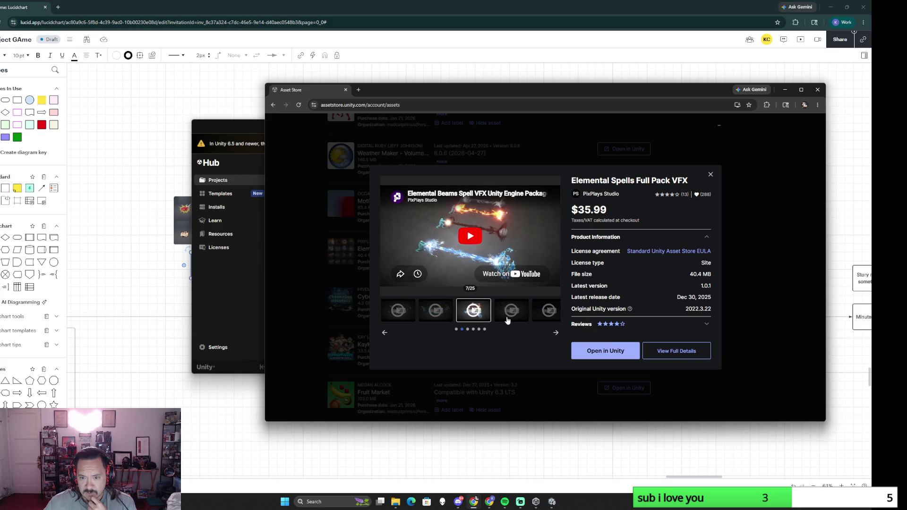
left_click(509, 319)
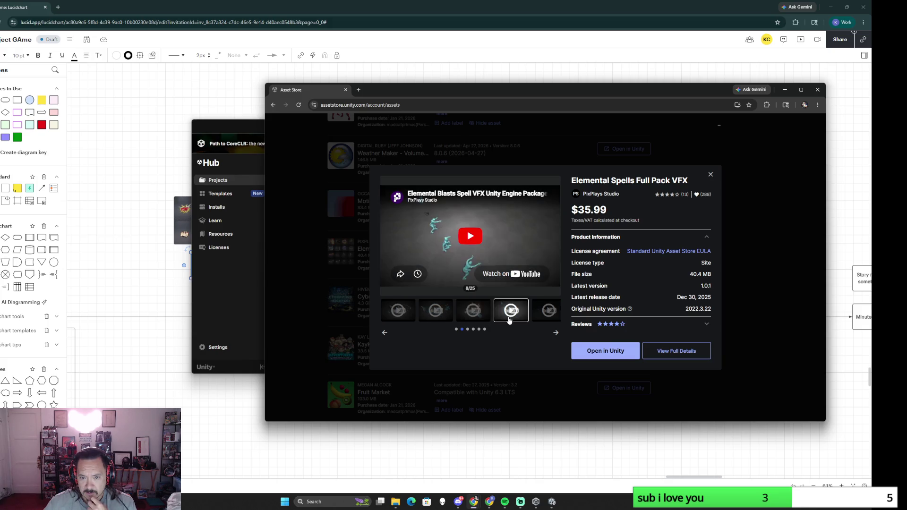
left_click(546, 317)
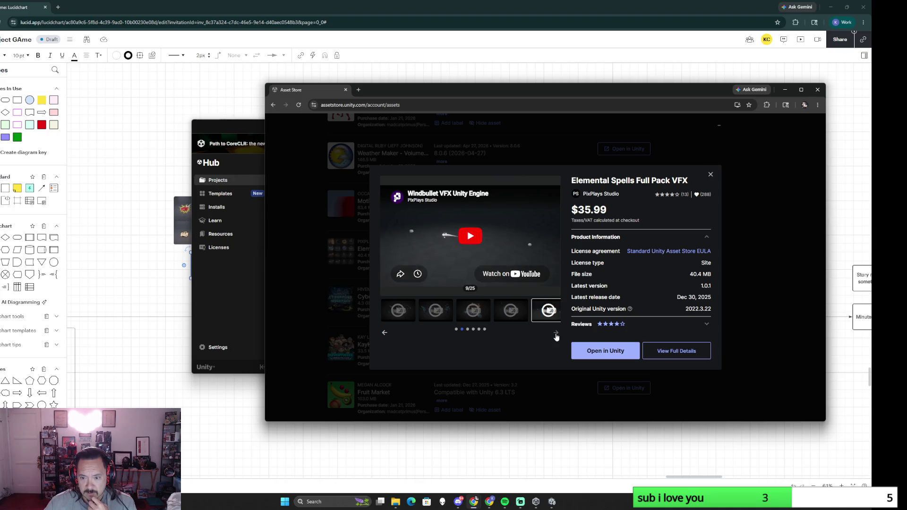
left_click(556, 335)
left_click(447, 318)
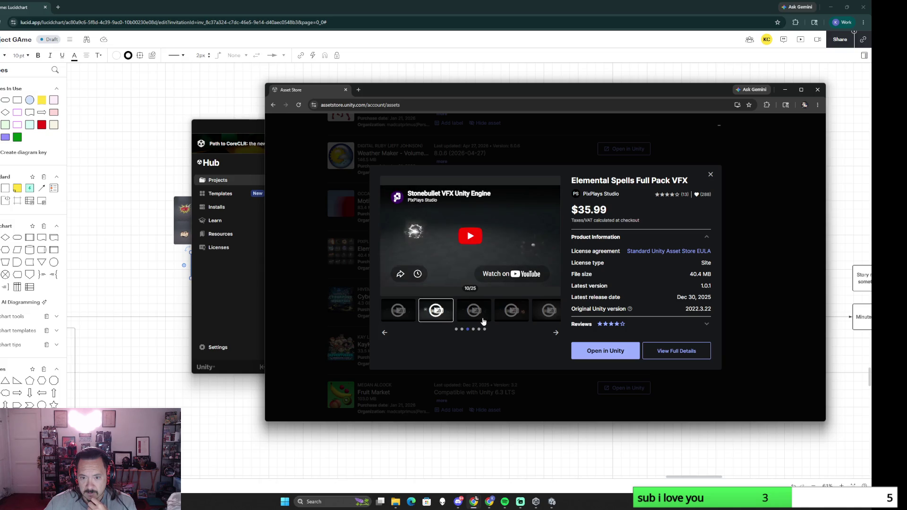
left_click(238, 306)
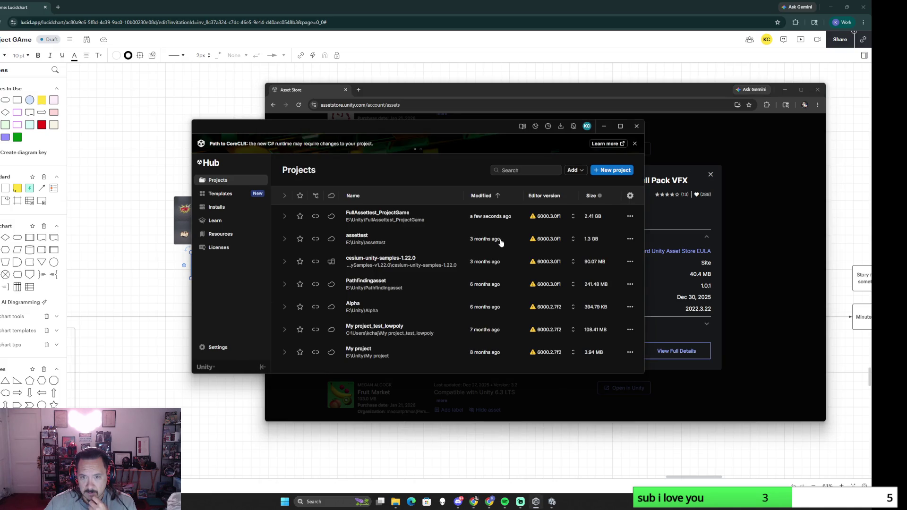
Move Unity Hub aside and browse the Project window into Assets > PixPlays, checking the Components folder
left_click_drag(371, 133, 419, 164)
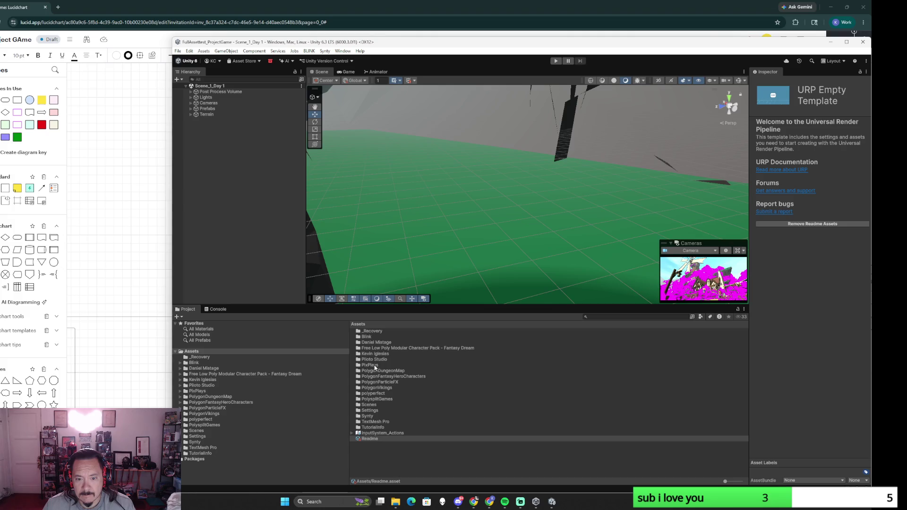
double_click(374, 365)
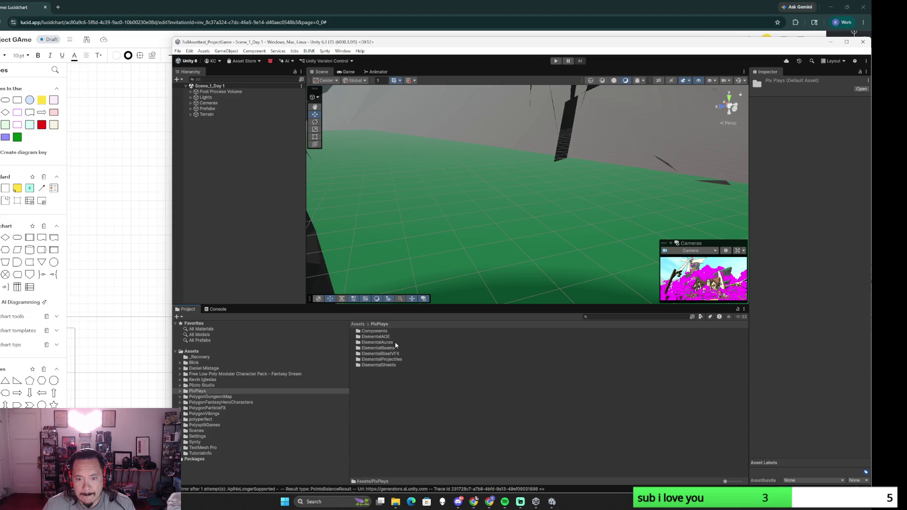
double_click(376, 330)
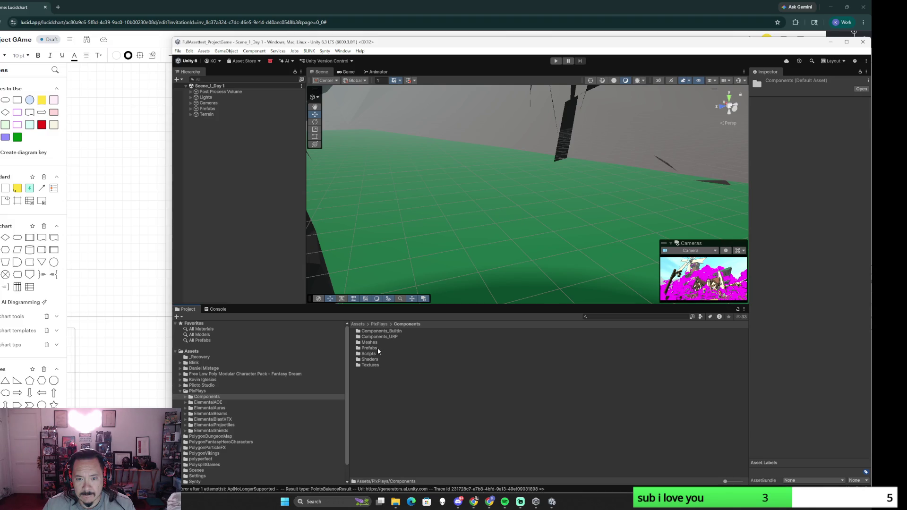
left_click(379, 324)
Open DemoAOEScene_URP from the ElementalAOE folder and start Play mode
double_click(389, 338)
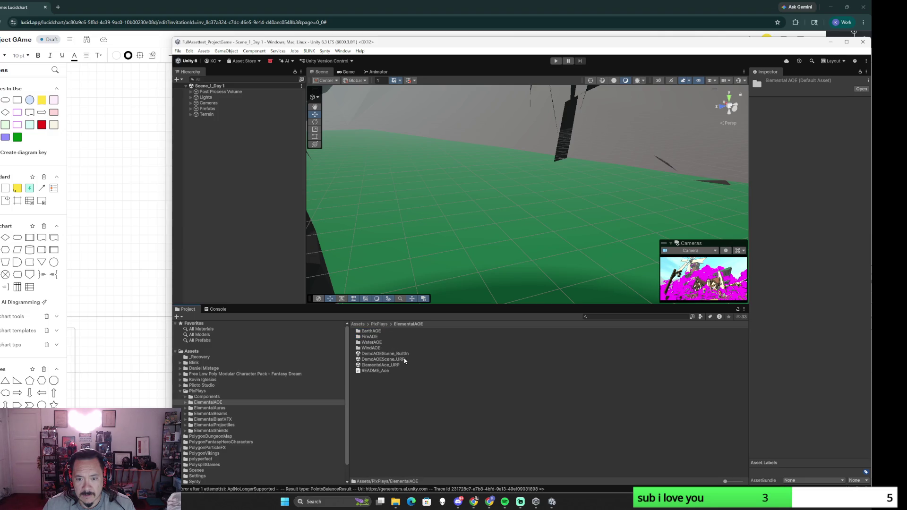
double_click(383, 359)
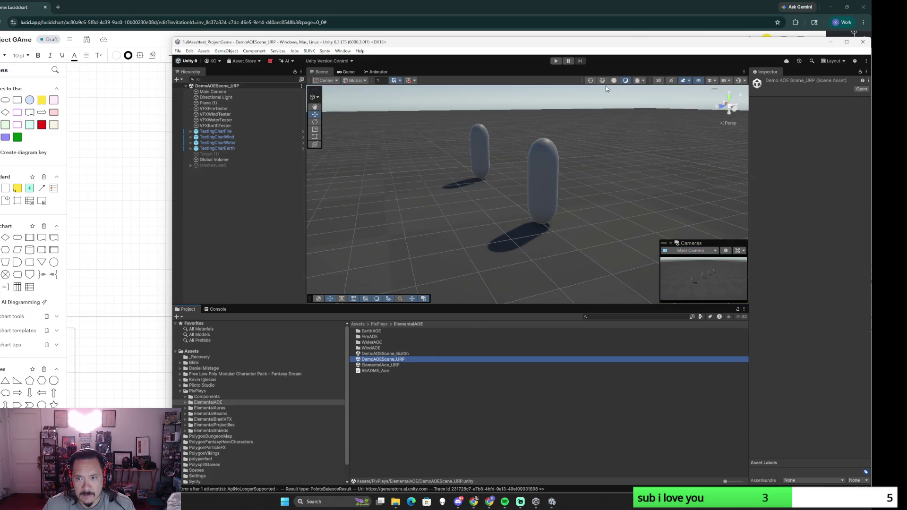
left_click(556, 60)
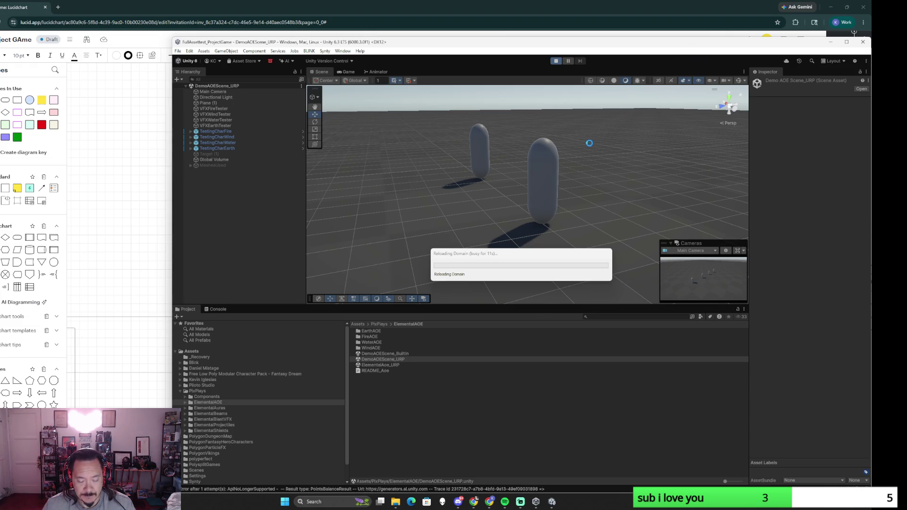
Open the full Elemental Spells Full Pack VFX product page in the Asset Store, then bring the Lucidchart board forward
key("alt+Tab")
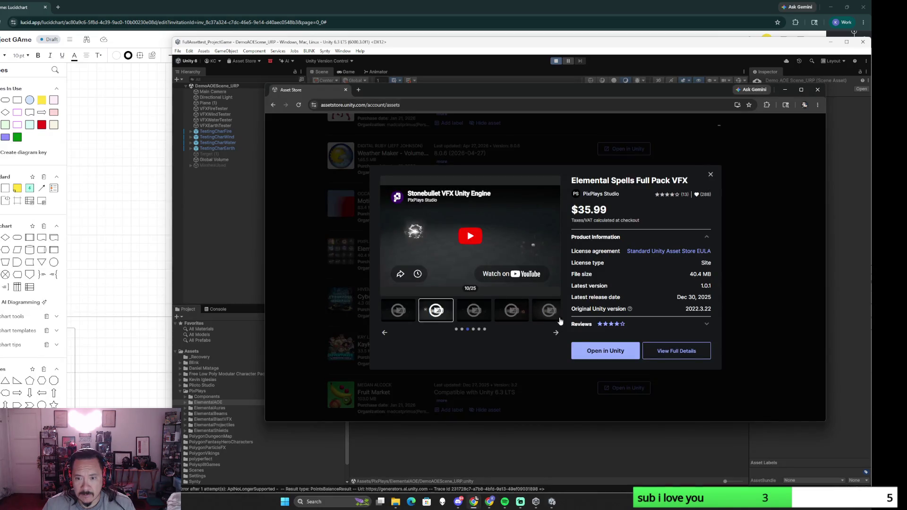
left_click(463, 329)
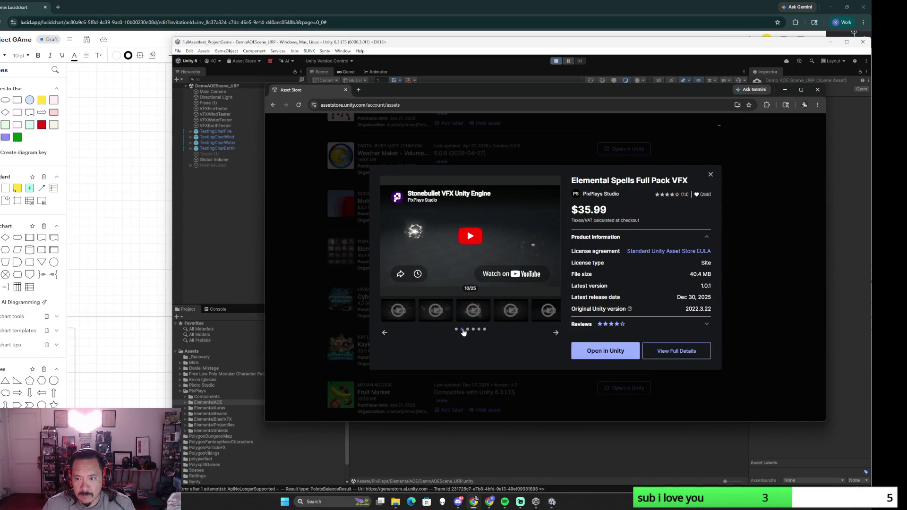
left_click(691, 353)
scroll(542, 318, "down", 2)
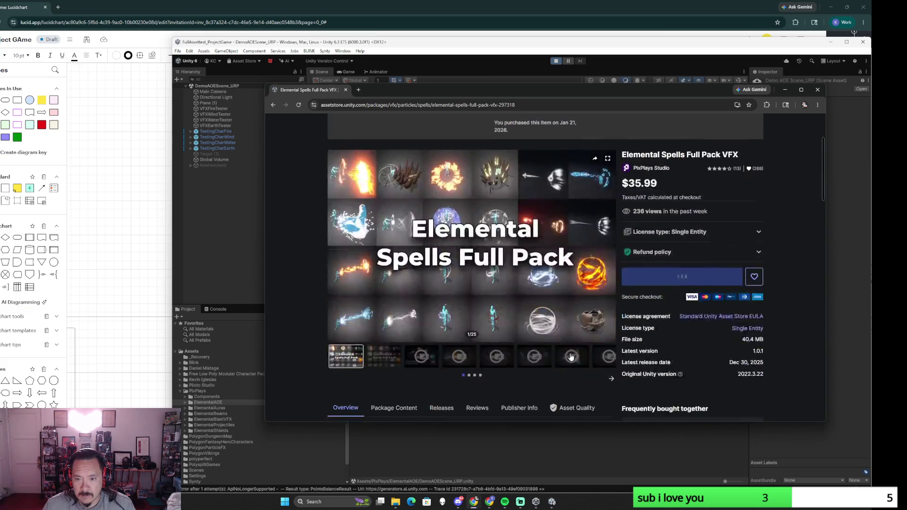
scroll(577, 318, "down", 2)
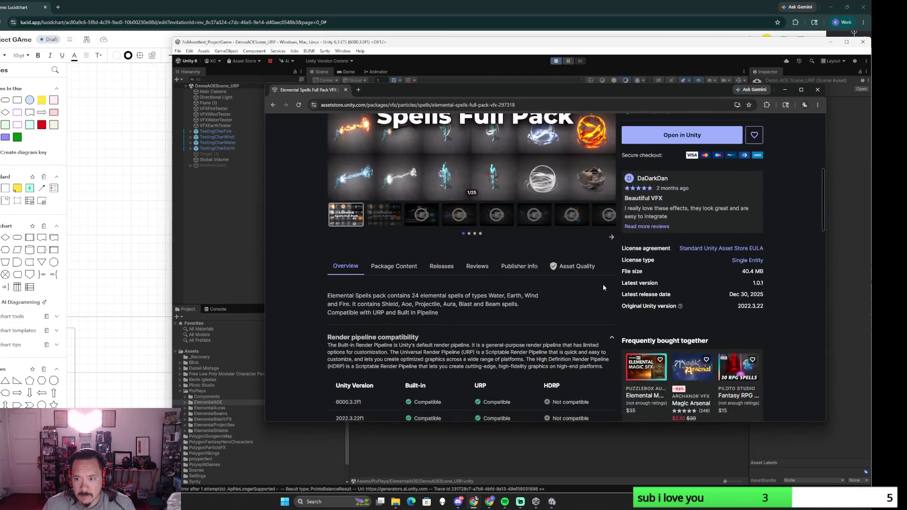
scroll(590, 298, "down", 2)
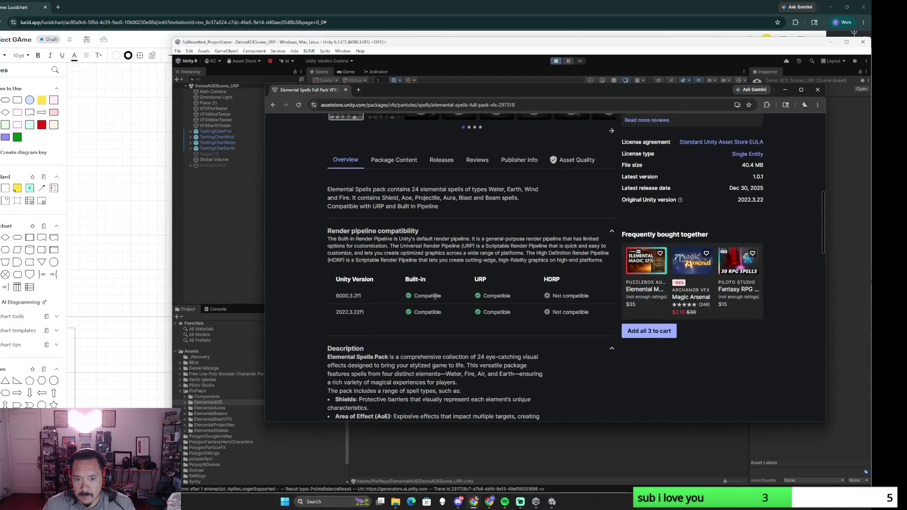
scroll(478, 327, "down", 2)
scroll(482, 328, "down", 2)
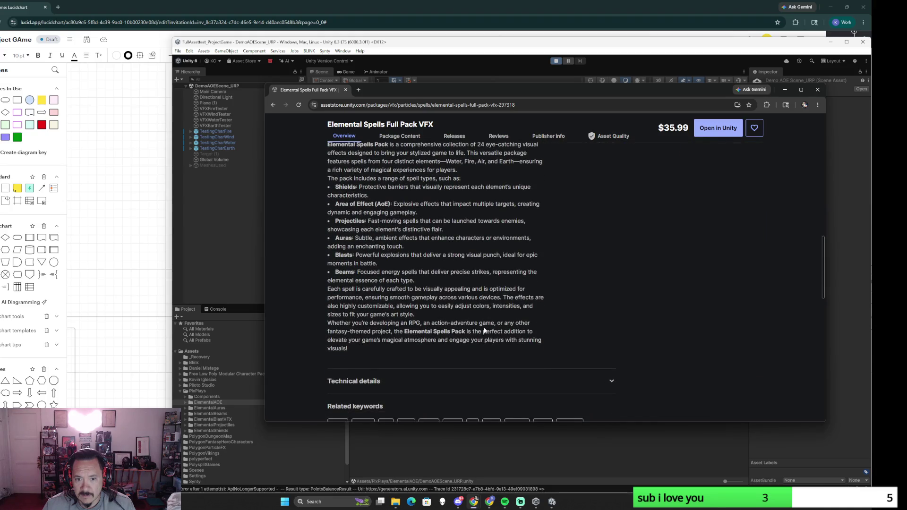
scroll(484, 331, "up", 3)
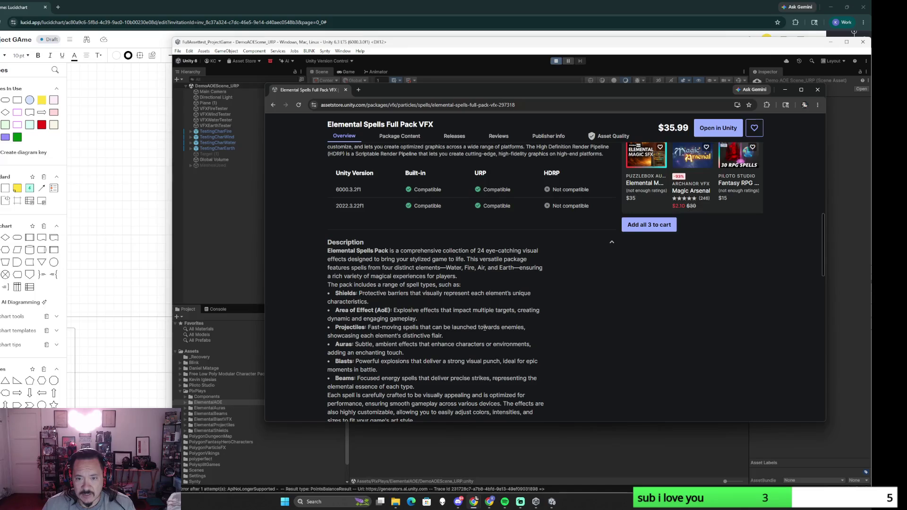
scroll(484, 331, "up", 2)
scroll(484, 331, "up", 2)
scroll(483, 331, "up", 2)
scroll(485, 332, "up", 1)
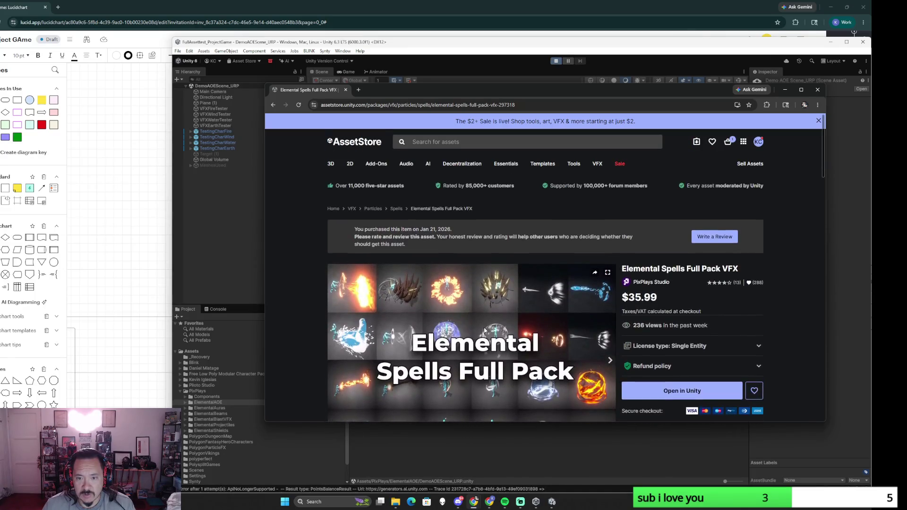
scroll(484, 331, "down", 2)
scroll(484, 331, "up", 2)
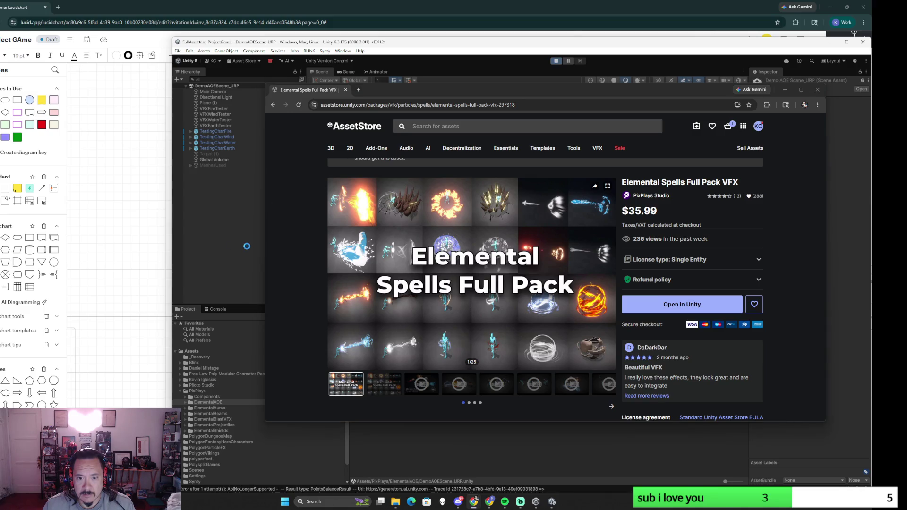
left_click(154, 305)
scroll(358, 299, "down", 5)
scroll(357, 299, "down", 5)
scroll(521, 223, "left", 3)
scroll(590, 298, "up", 2)
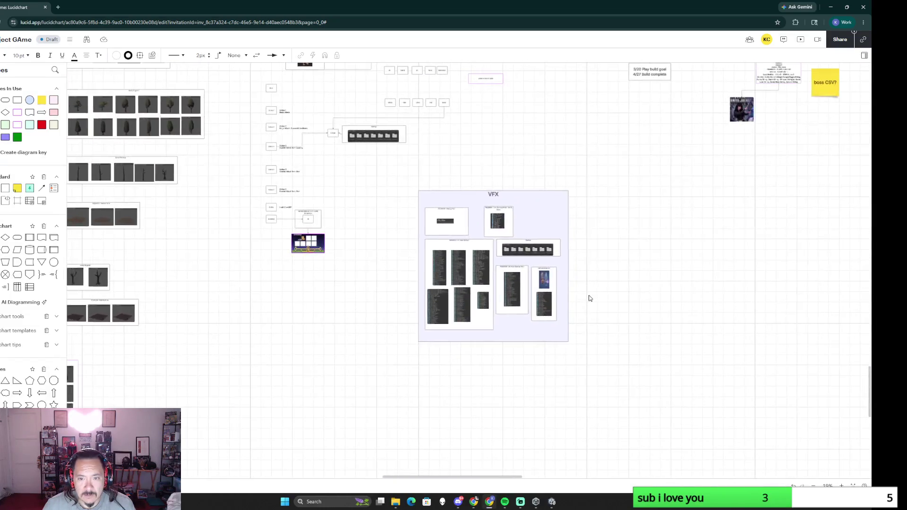
scroll(590, 297, "up", 3)
scroll(399, 254, "up", 1)
scroll(400, 254, "up", 1)
scroll(403, 249, "up", 1)
scroll(403, 249, "down", 2)
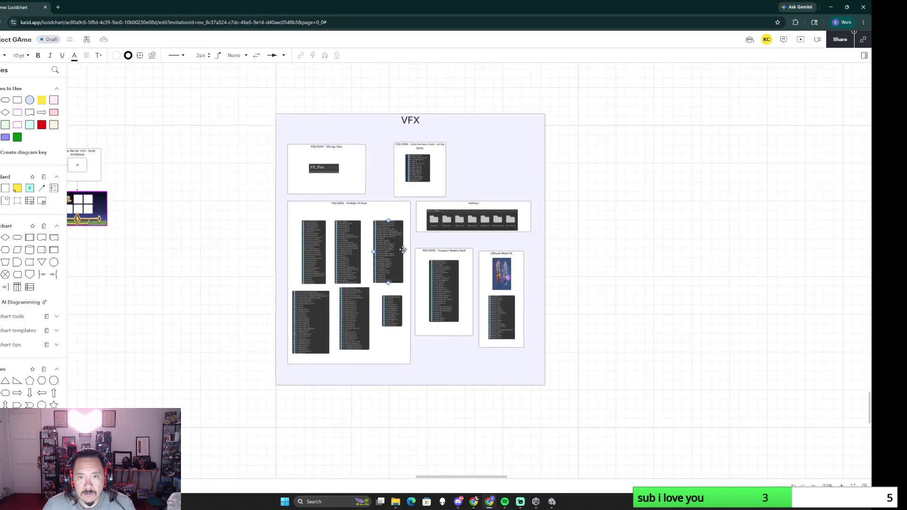
scroll(403, 250, "up", 1)
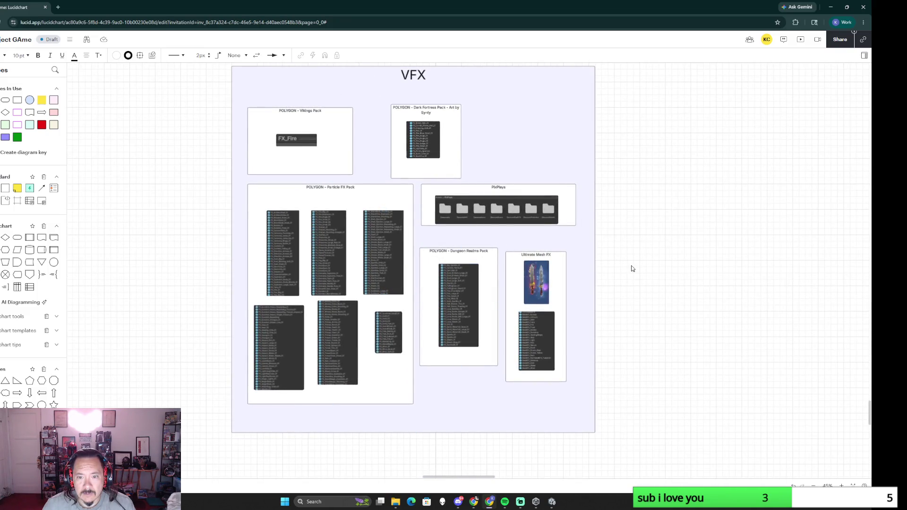
Copy the Elemental Spells pack gallery image from the Asset Store and paste it onto the diagram
key("alt+Tab")
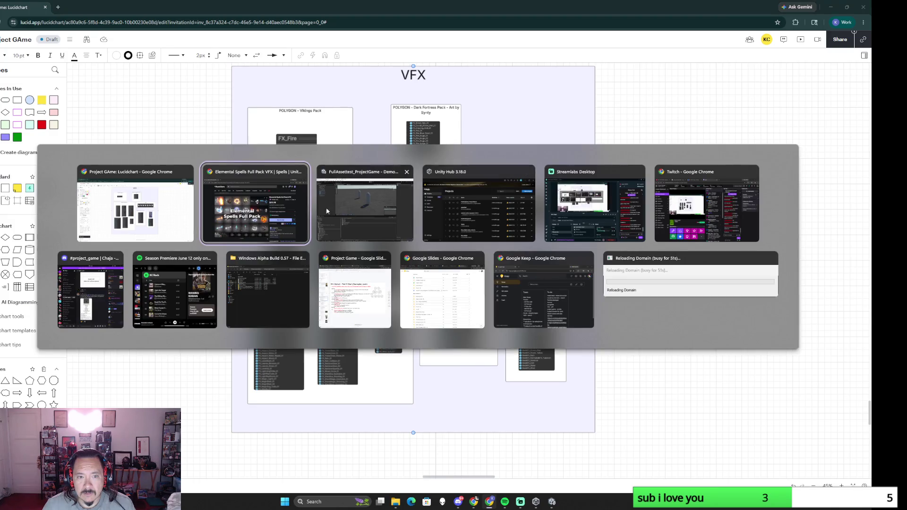
left_click(274, 210)
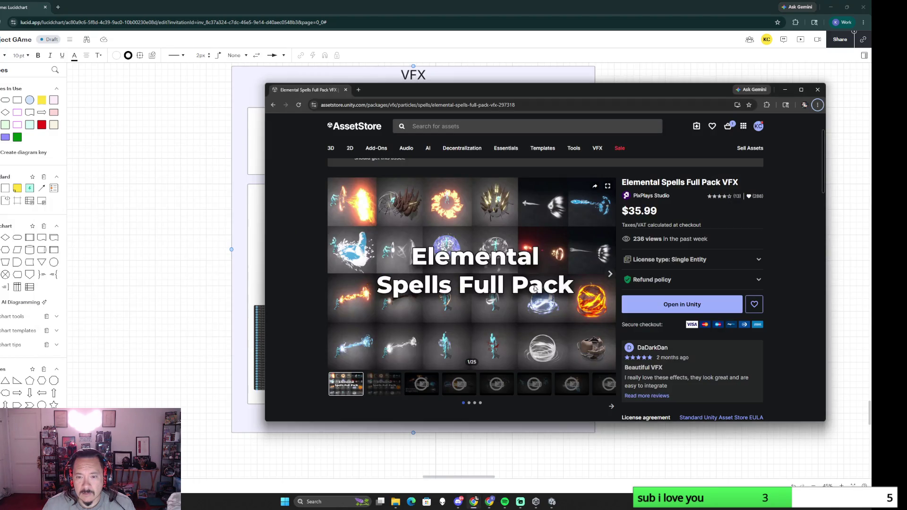
right_click(489, 272)
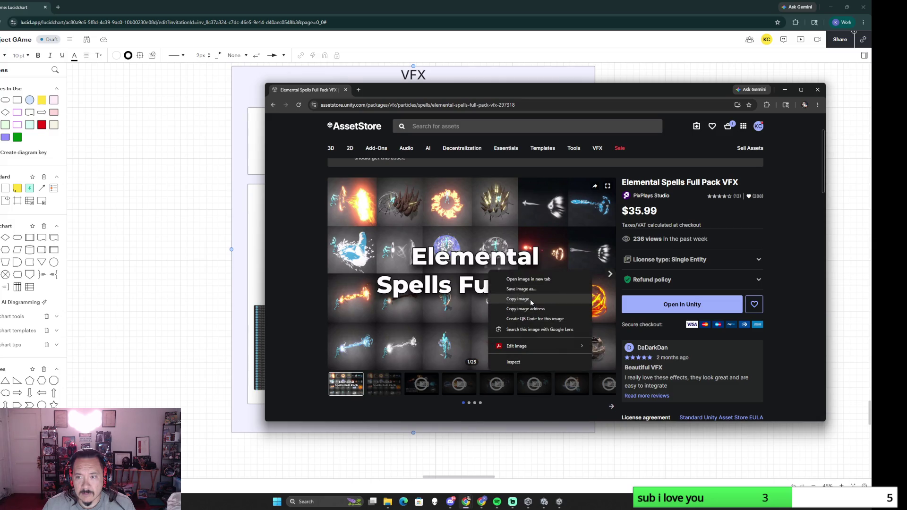
left_click(531, 302)
left_click(192, 252)
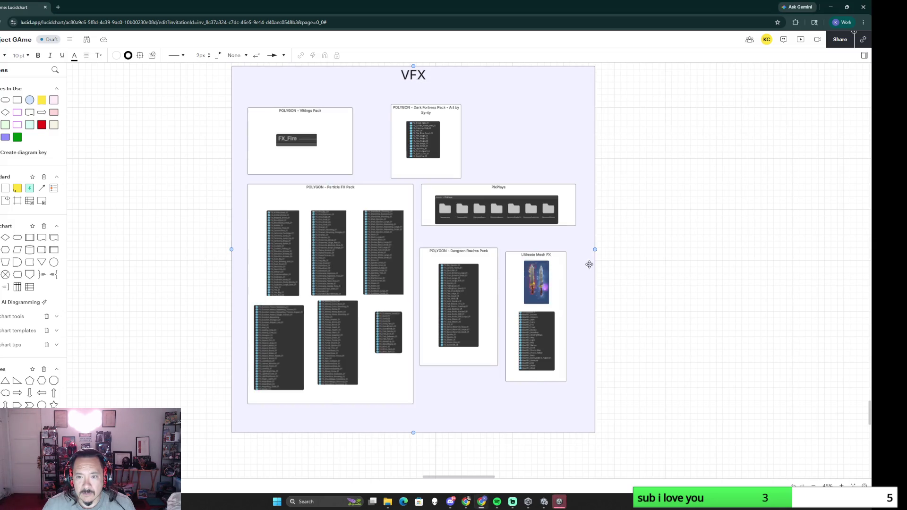
scroll(583, 240, "right", 2)
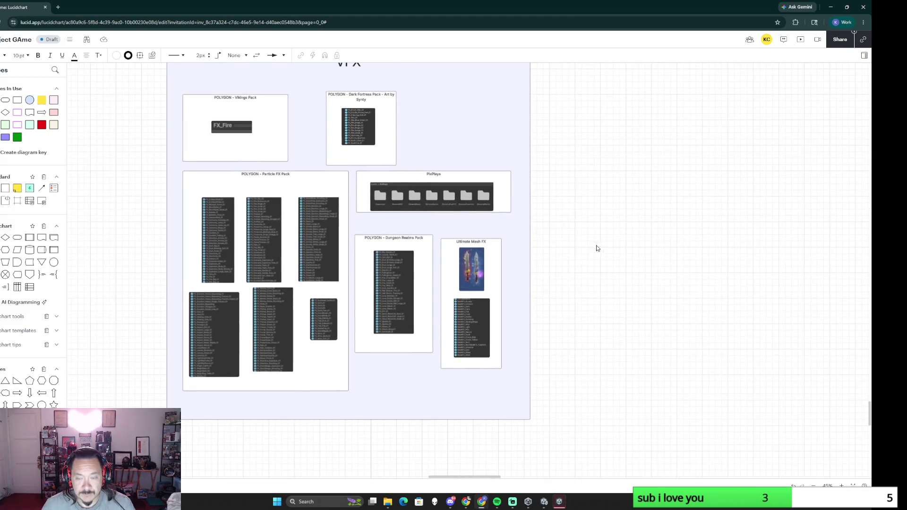
key("ctrl+v")
Shrink the pasted image to half size and add a 540x440 text box over it with a top-aligned label
mouse_move(674, 297)
left_mouse_down()
mouse_move(594, 243)
mouse_move(471, 128)
left_mouse_up()
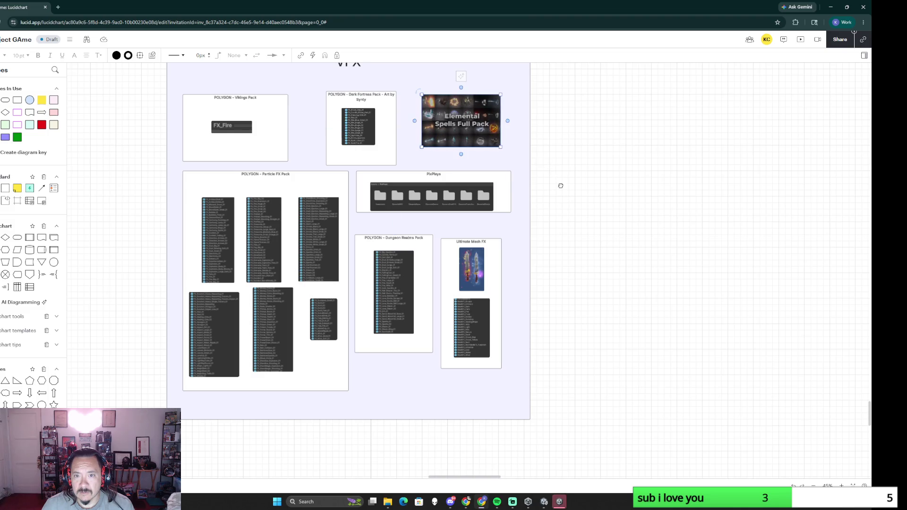
scroll(559, 178, "up", 2)
scroll(559, 319, "up", 3)
scroll(558, 319, "up", 2)
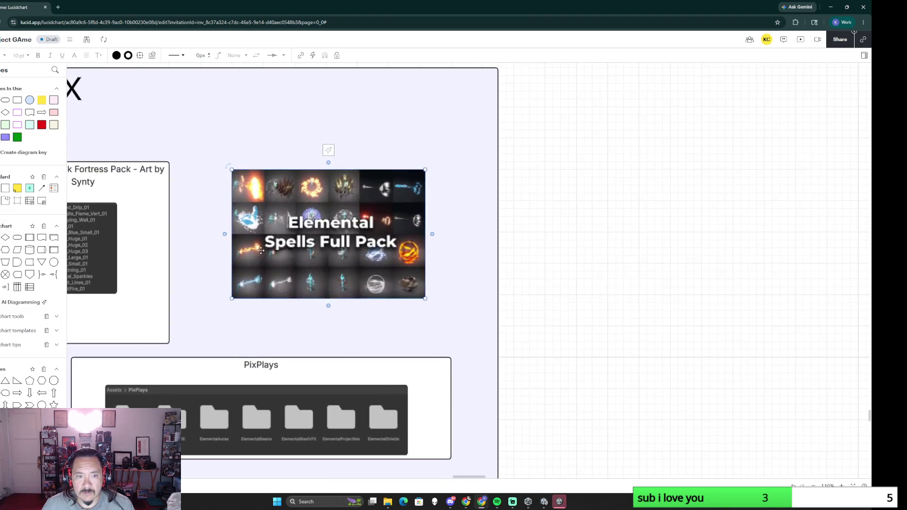
double_click(229, 166)
left_click_drag(270, 198, 443, 326)
double_click(331, 233)
left_click(86, 55)
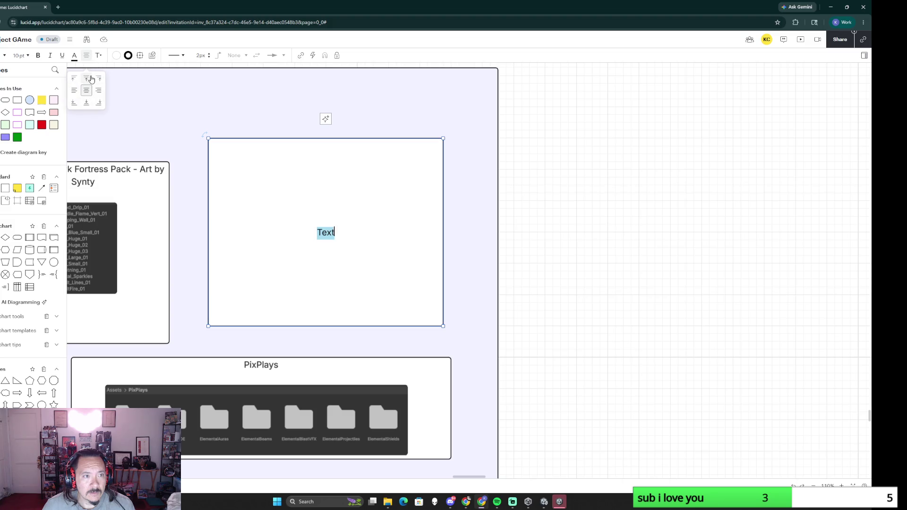
left_click(90, 78)
type("Pixplays Elemental")
Open and dismiss the labelled box's context menu, moving the Unity Hub window aside
right_click(309, 195)
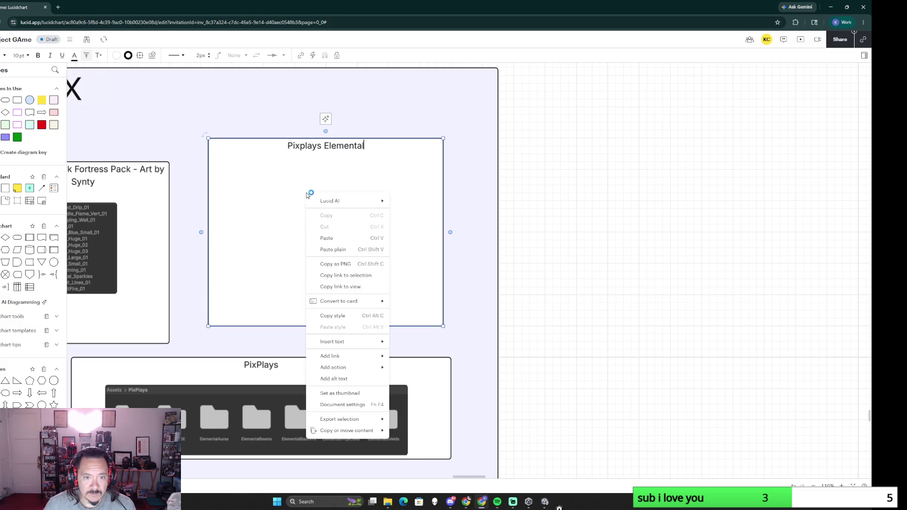
left_click(278, 245)
right_click(276, 196)
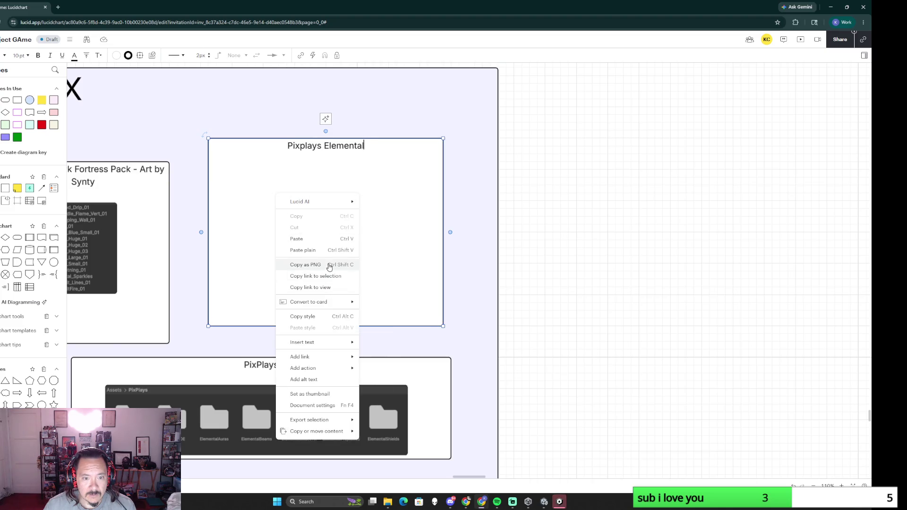
left_click_drag(390, 158, 550, 271)
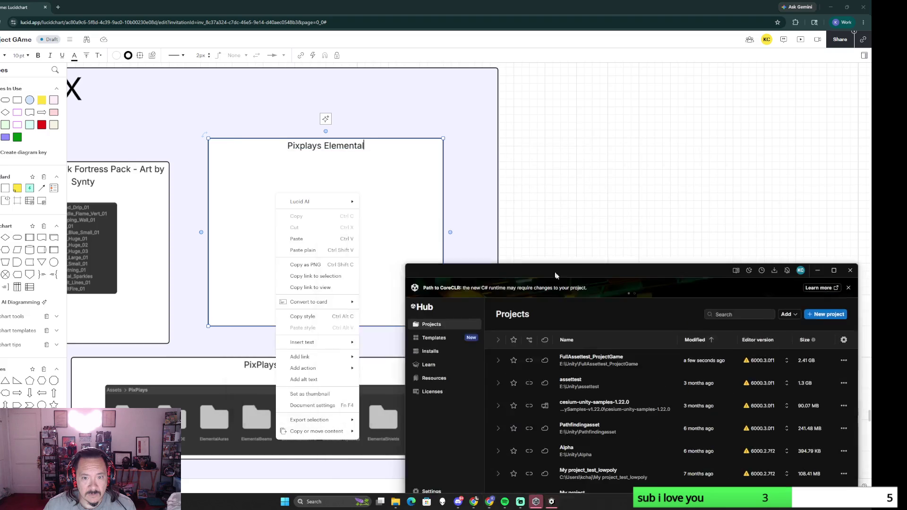
left_click(387, 188)
right_click(385, 186)
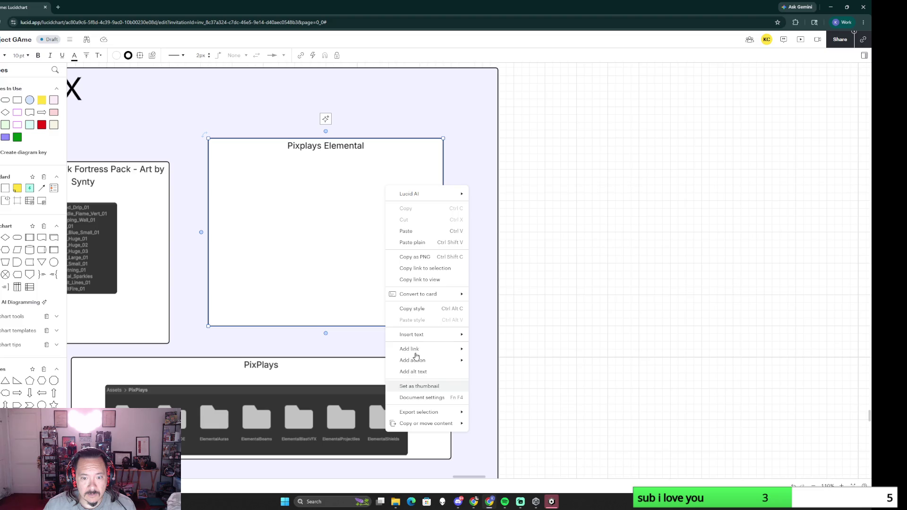
left_click(329, 242)
right_click(347, 272)
Label the box Pixplays Elemental, send it behind the Elemental Spells image and nudge it into place around it
double_click(326, 201)
left_click_drag(355, 186, 472, 187)
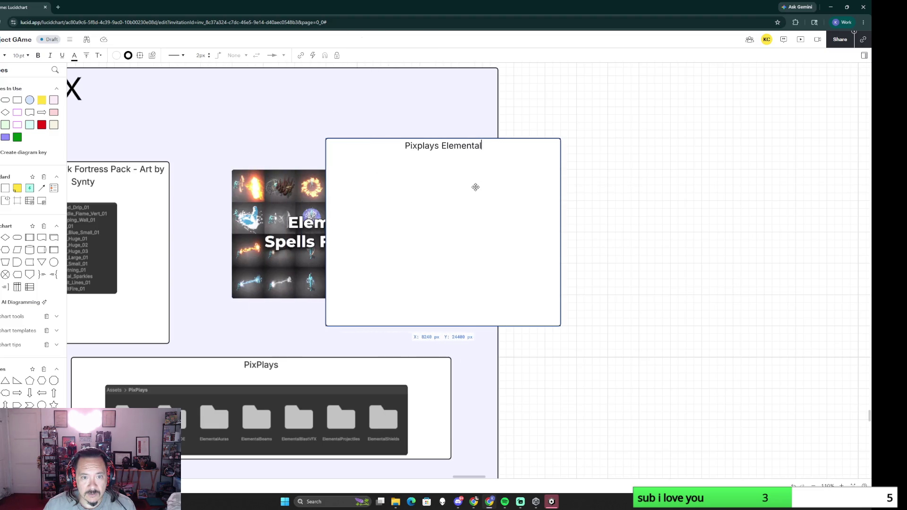
left_click(314, 213)
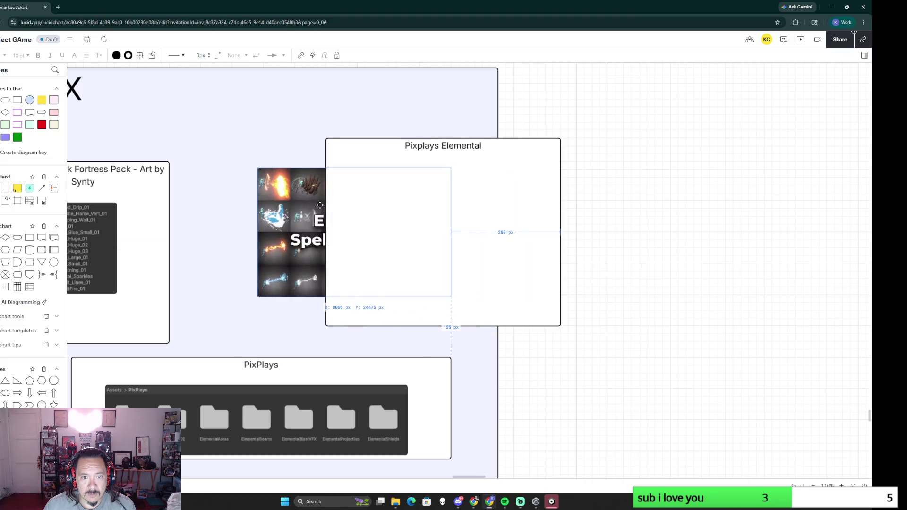
key("ctrl+z")
right_click(369, 197)
mouse_move(391, 151)
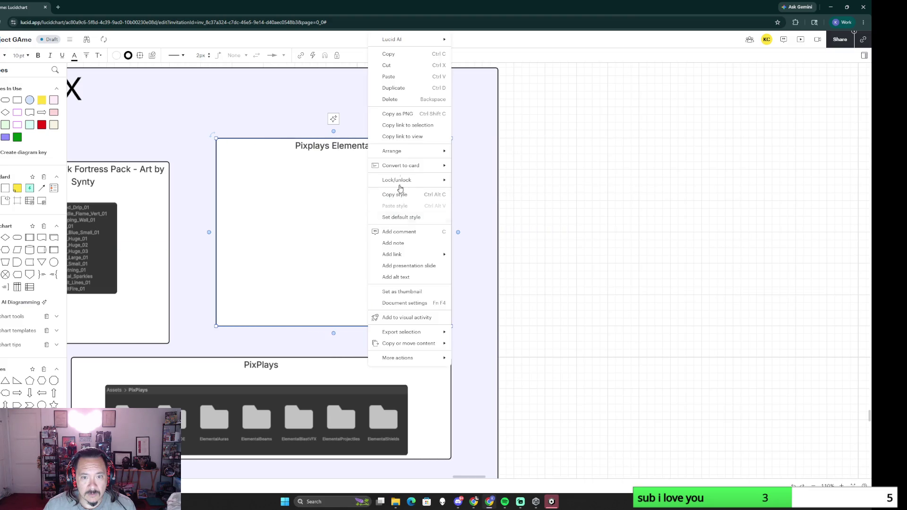
left_click(457, 167)
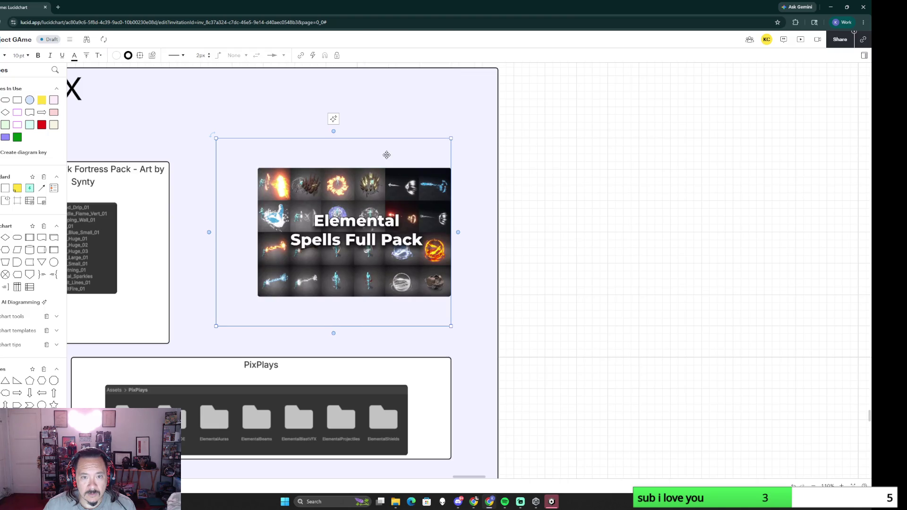
right_click(387, 156)
mouse_move(410, 151)
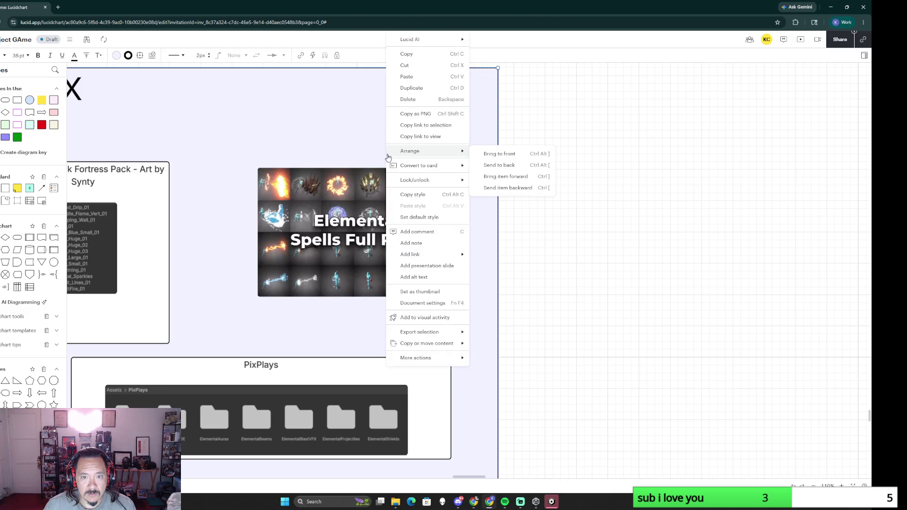
left_click(480, 166)
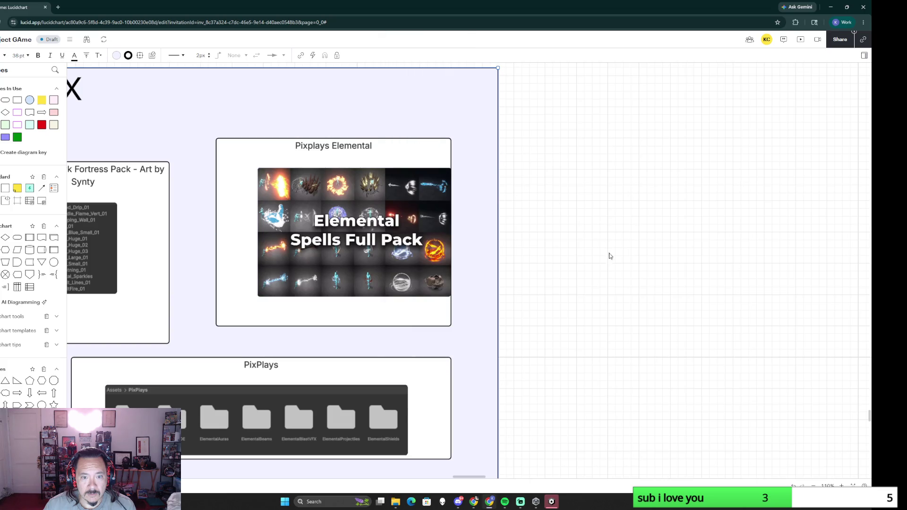
left_click_drag(371, 158, 386, 158)
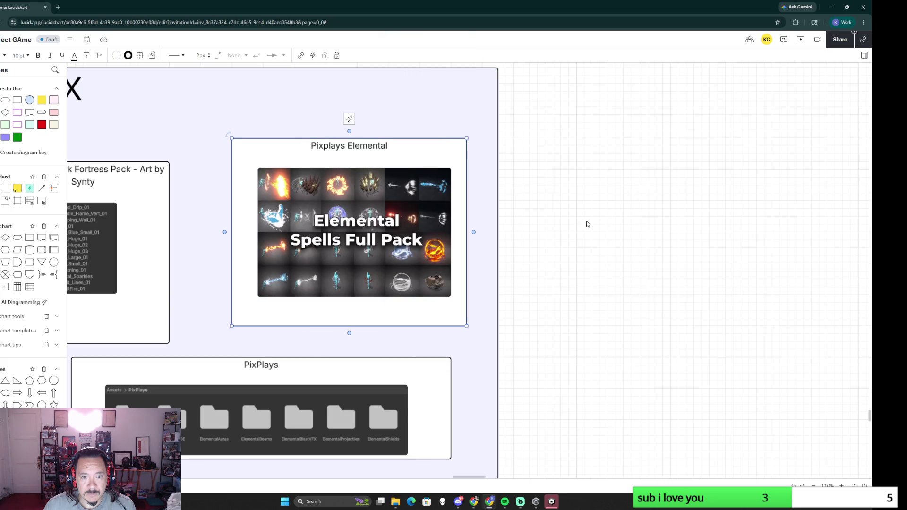
scroll(533, 282, "down", 5)
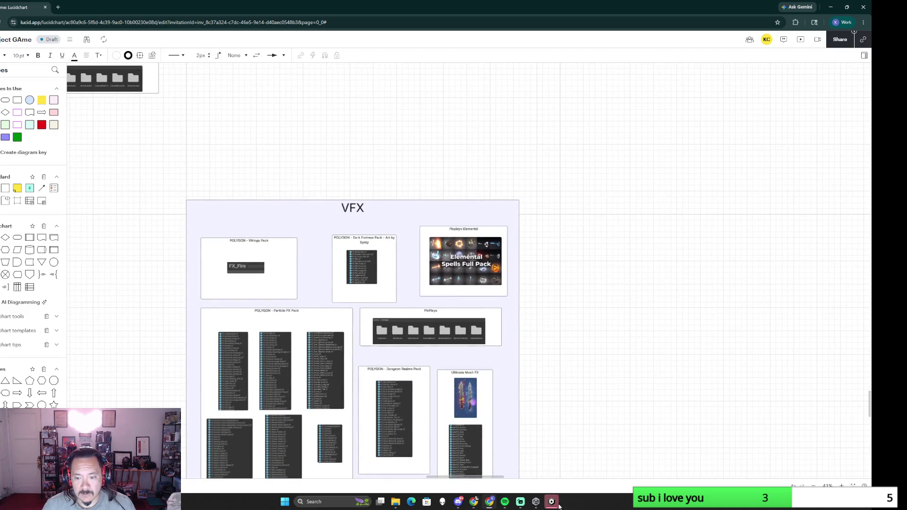
Close the Bug Reporter, open FullAssettest_ProjectGame from Unity Hub keeping recovered scene backups, and switch windows
left_click(555, 504)
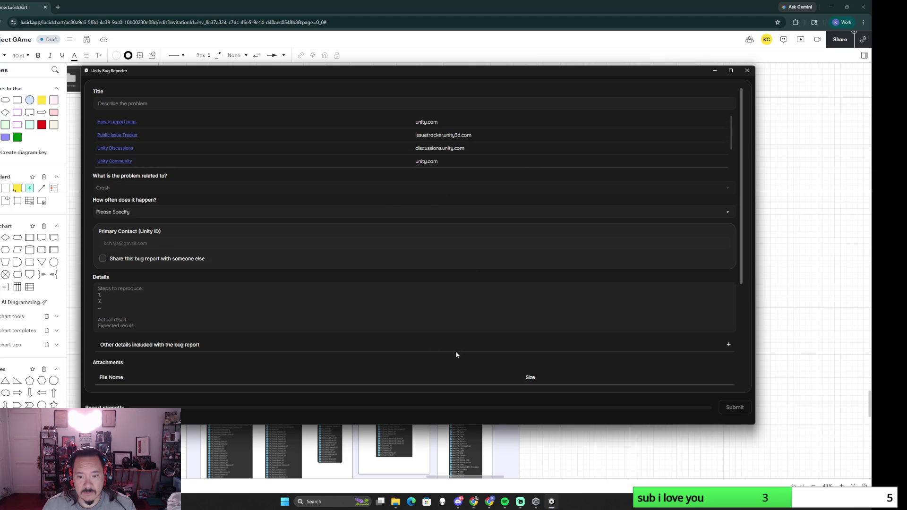
left_click(748, 70)
left_click(544, 502)
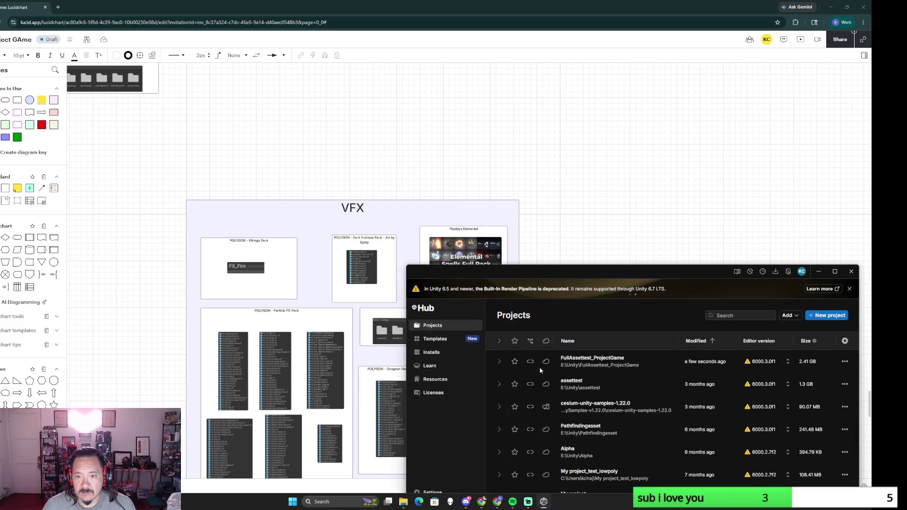
left_click(598, 363)
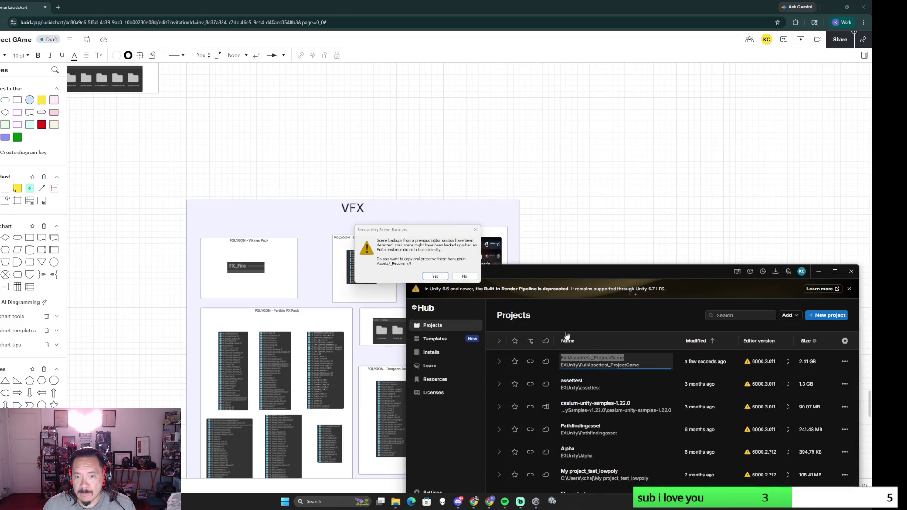
left_click(435, 276)
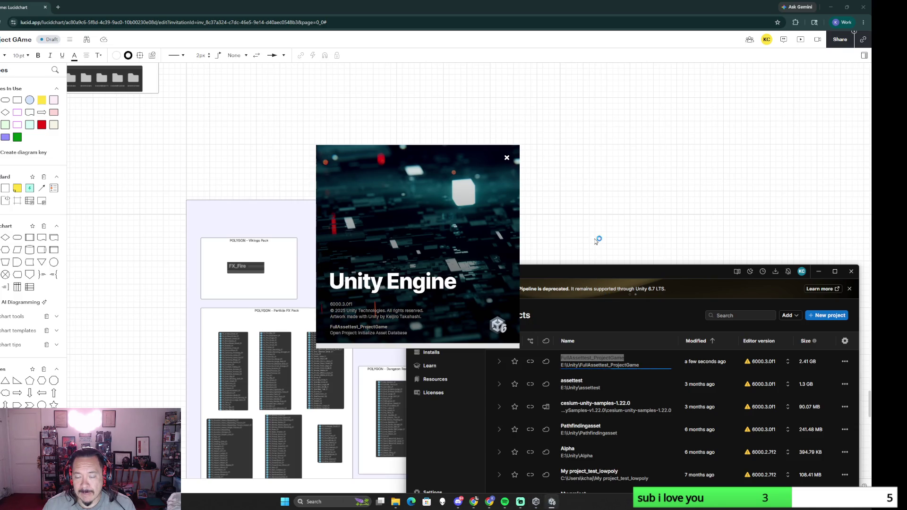
key("alt+Tab")
key("Tab")
key("Tab")
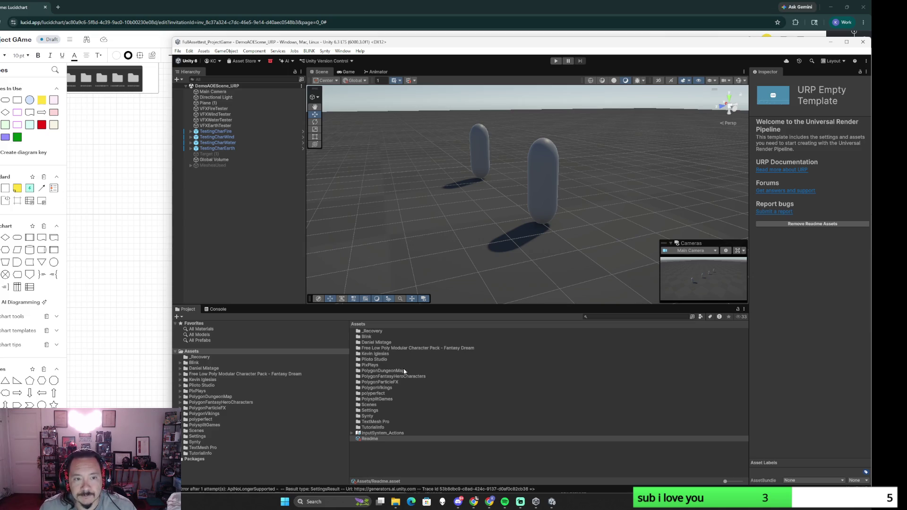
Play and stop the scene, then browse PixPlays > ElementalAuras > EarthAura and back up to PixPlays
left_click(555, 61)
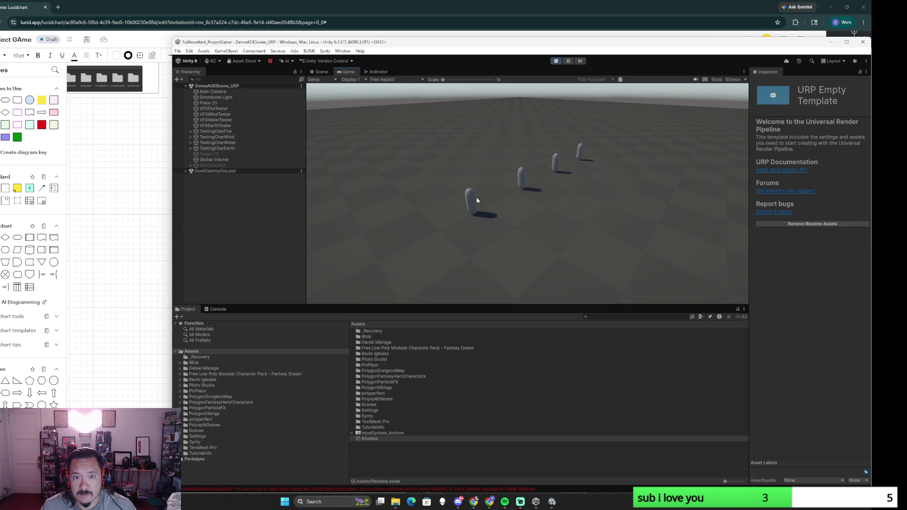
left_click(556, 61)
double_click(370, 364)
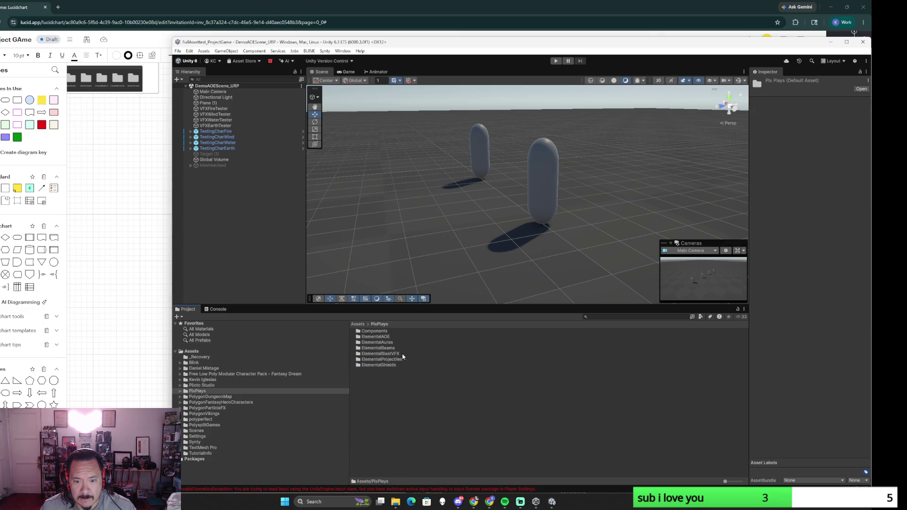
left_click(396, 344)
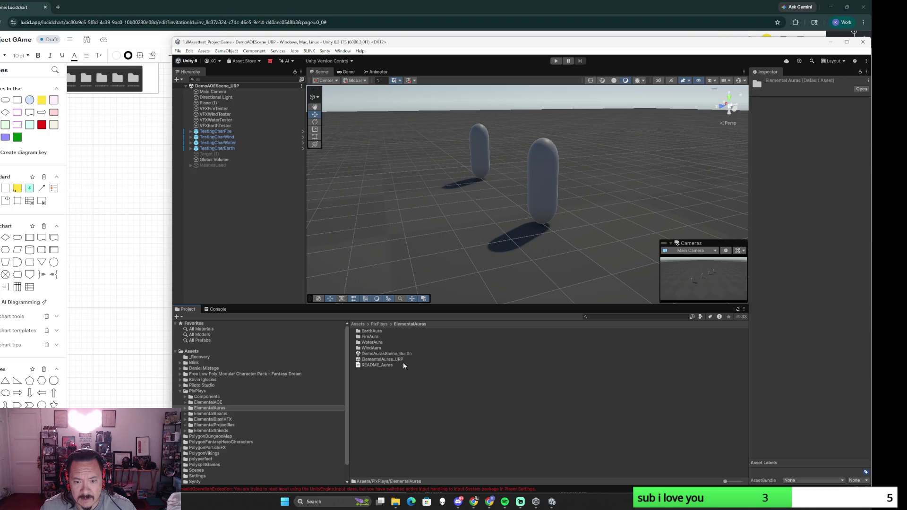
double_click(376, 332)
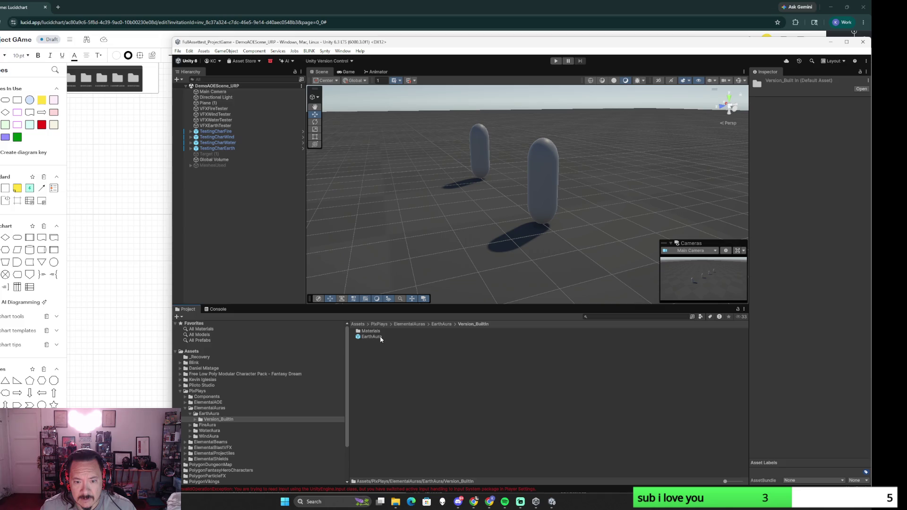
left_click(380, 325)
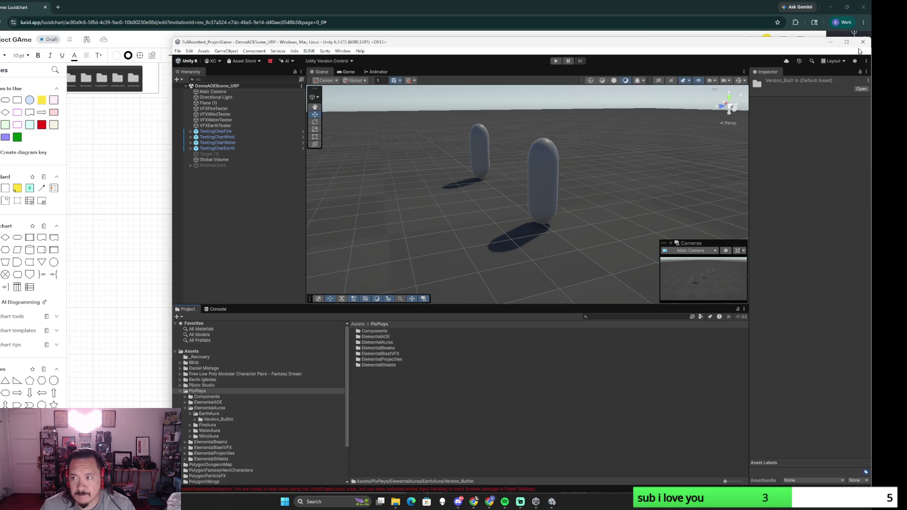
key("alt+Tab")
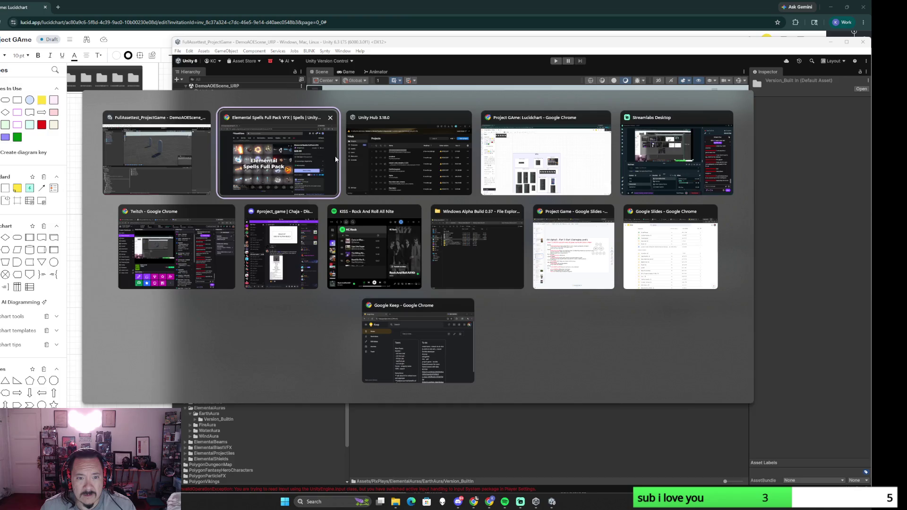
Open My Assets from the Elemental Spells tab and go to page 2 of purchased assets
left_click(305, 158)
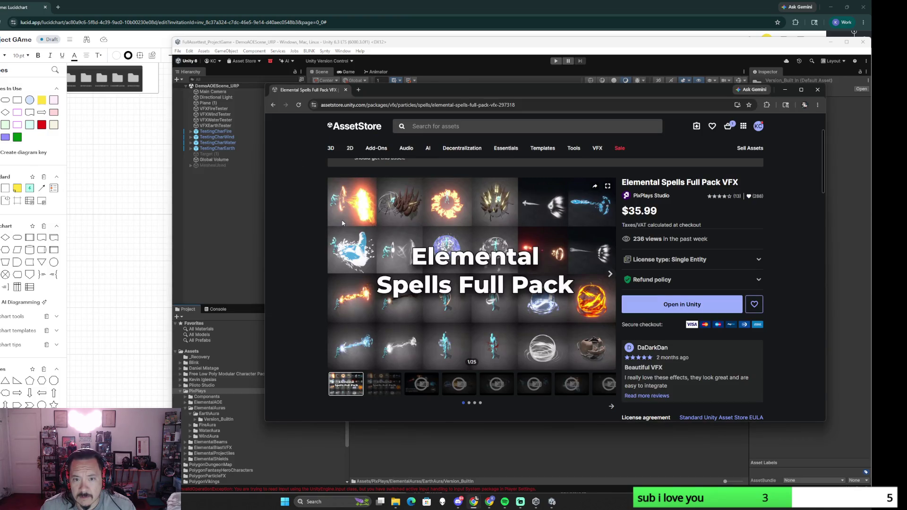
left_click(272, 104)
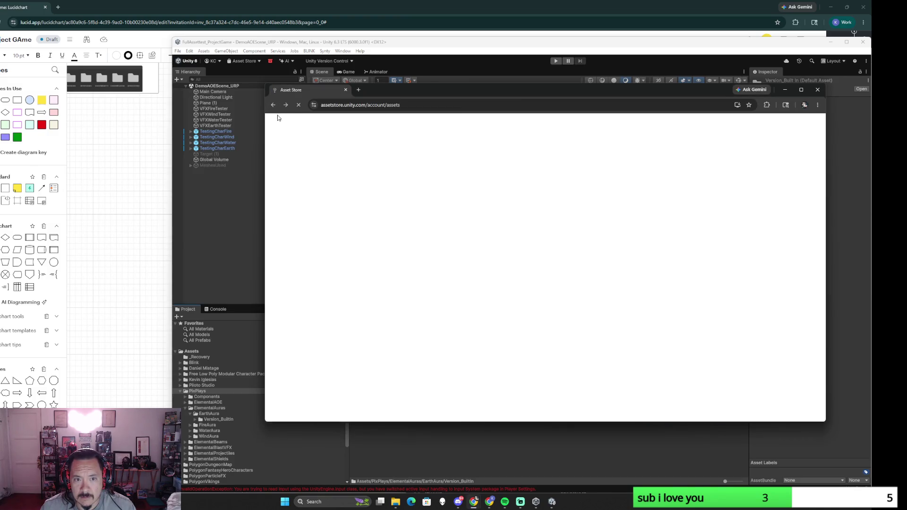
scroll(461, 344, "down", 3)
scroll(462, 344, "down", 3)
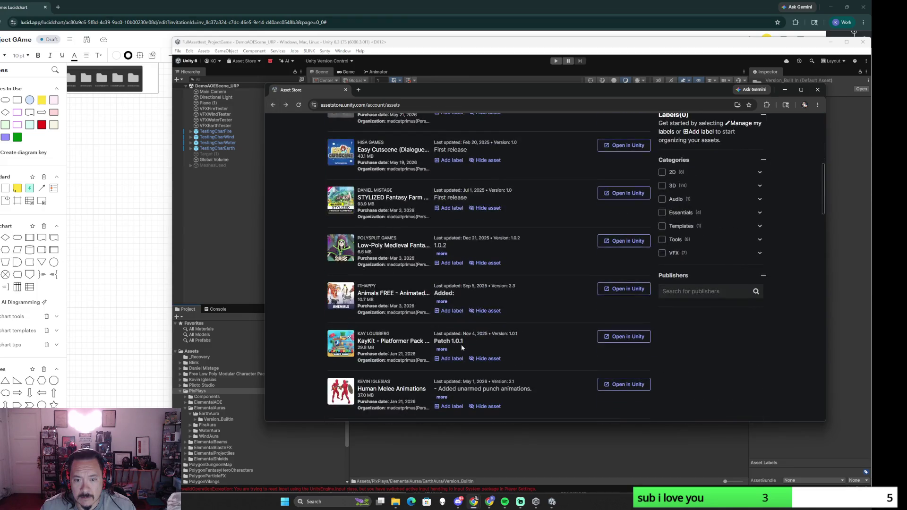
scroll(461, 344, "down", 3)
scroll(462, 344, "down", 3)
scroll(462, 344, "down", 2)
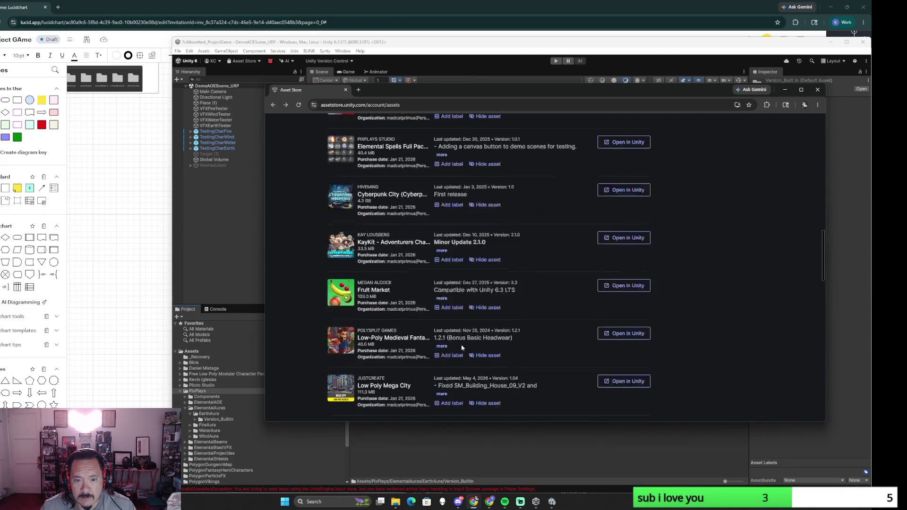
scroll(461, 344, "down", 2)
scroll(461, 345, "down", 2)
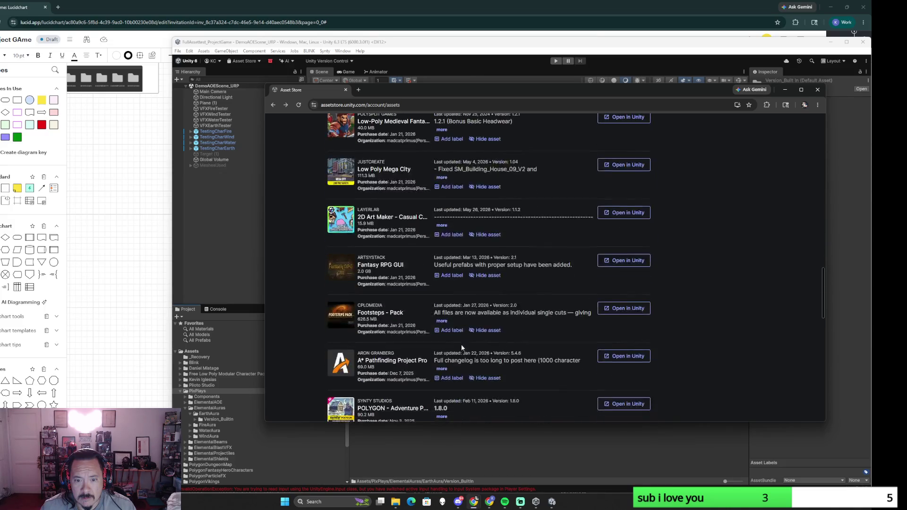
scroll(462, 344, "down", 2)
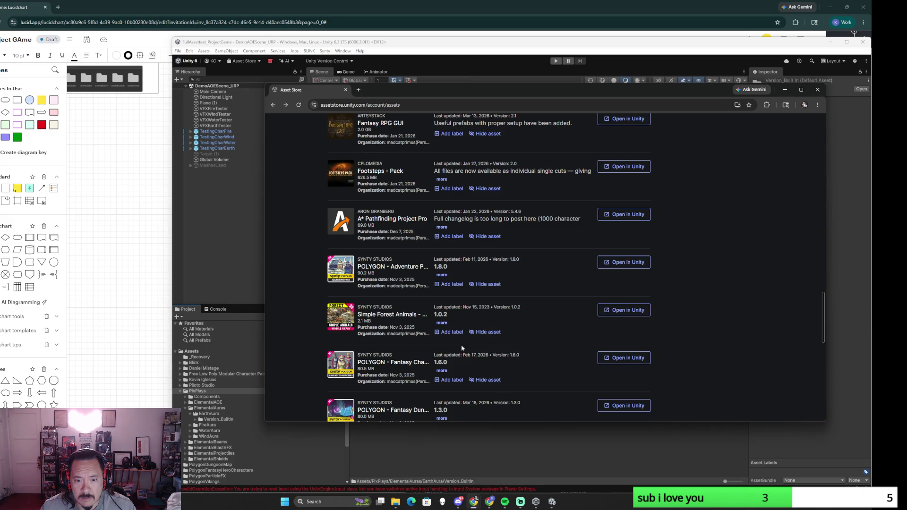
scroll(461, 347, "down", 1)
scroll(462, 347, "down", 1)
scroll(461, 348, "down", 1)
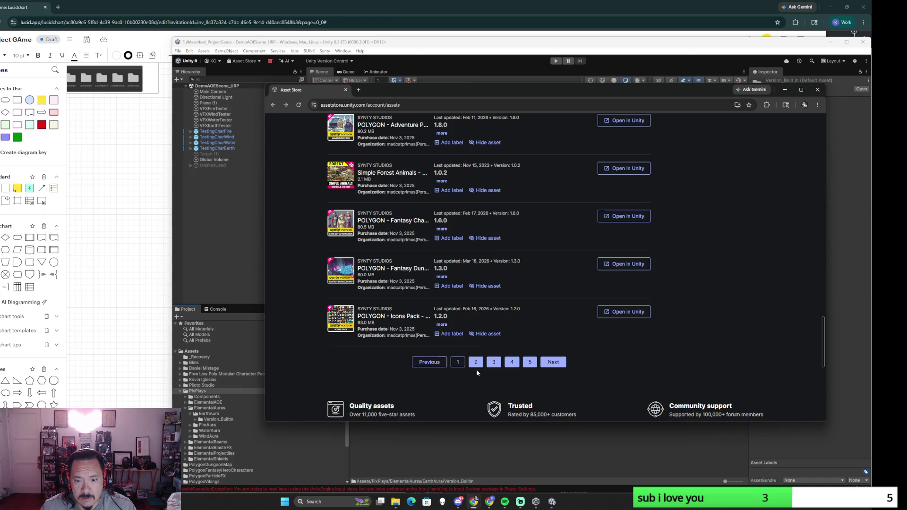
left_click(478, 363)
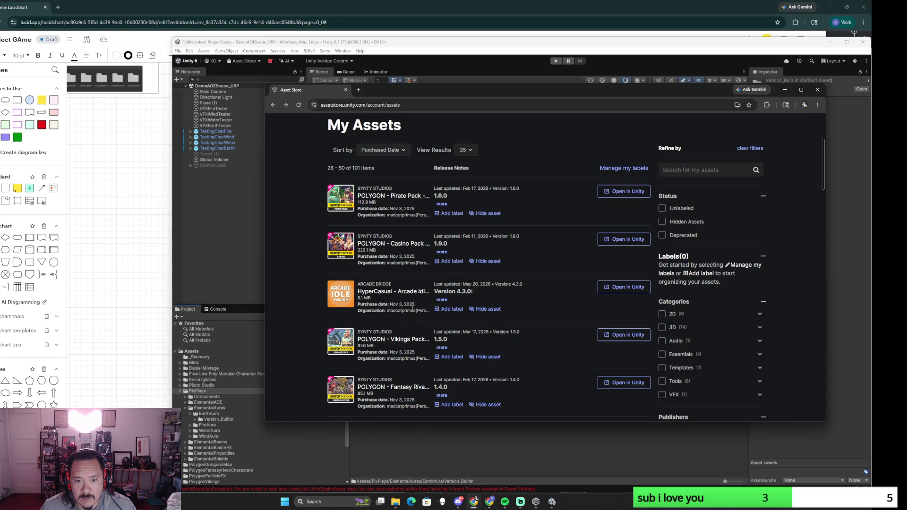
scroll(412, 305, "down", 1)
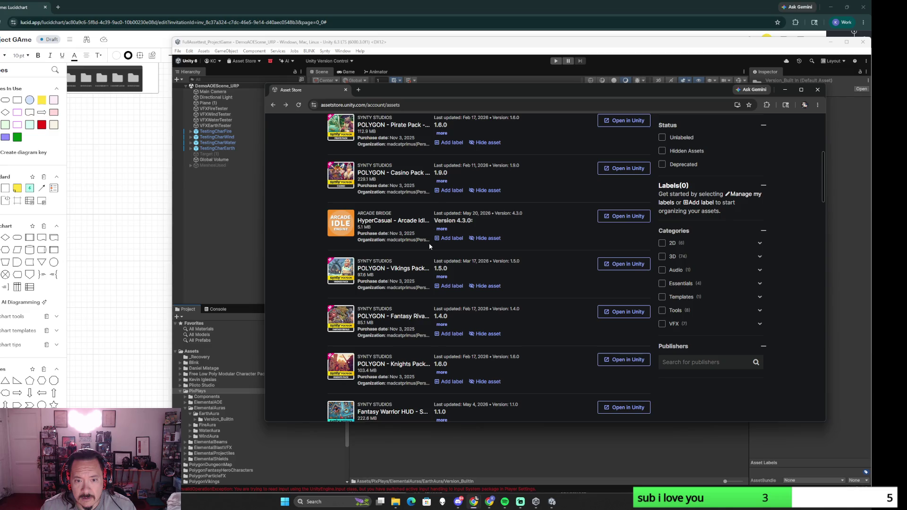
Open HyperCasual - Arcade Idle Engine details and view the cover, Gathering, Transform Items and Sell Items previews
left_click(416, 225)
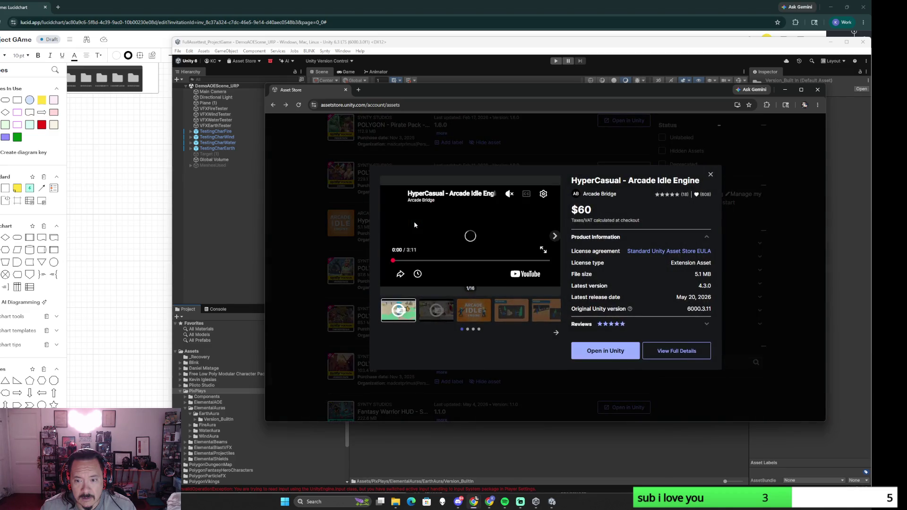
left_click(475, 310)
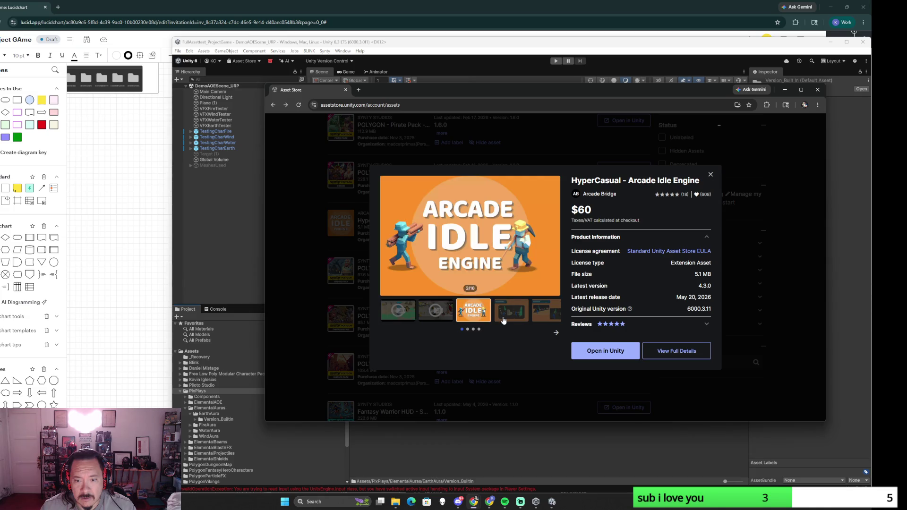
left_click(511, 311)
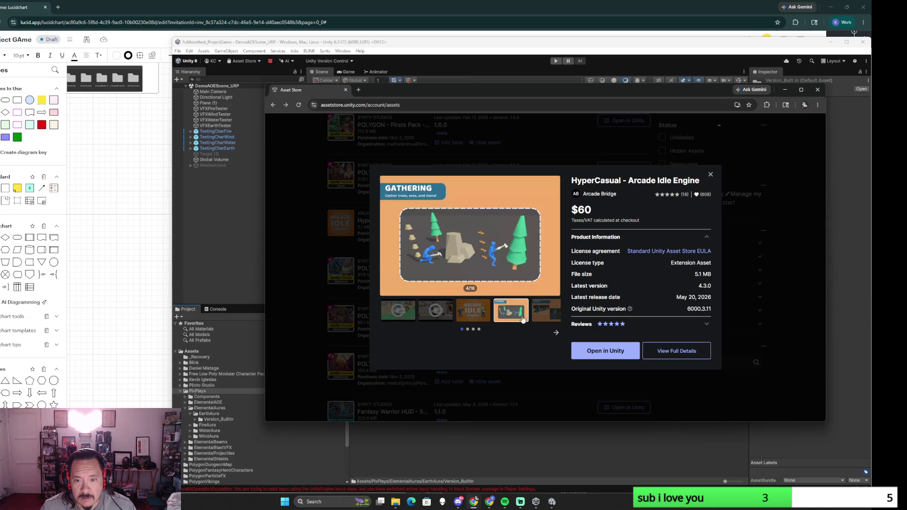
left_click(555, 333)
left_click(444, 313)
left_click(473, 314)
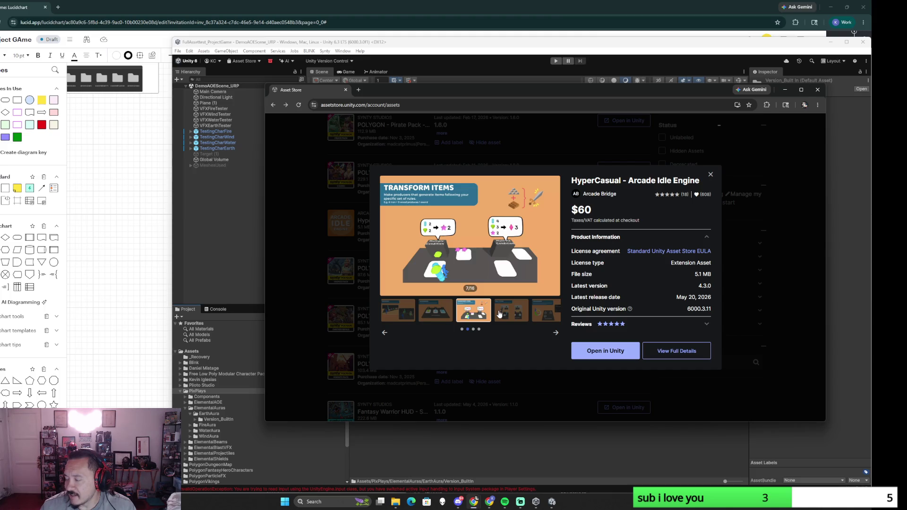
left_click(500, 314)
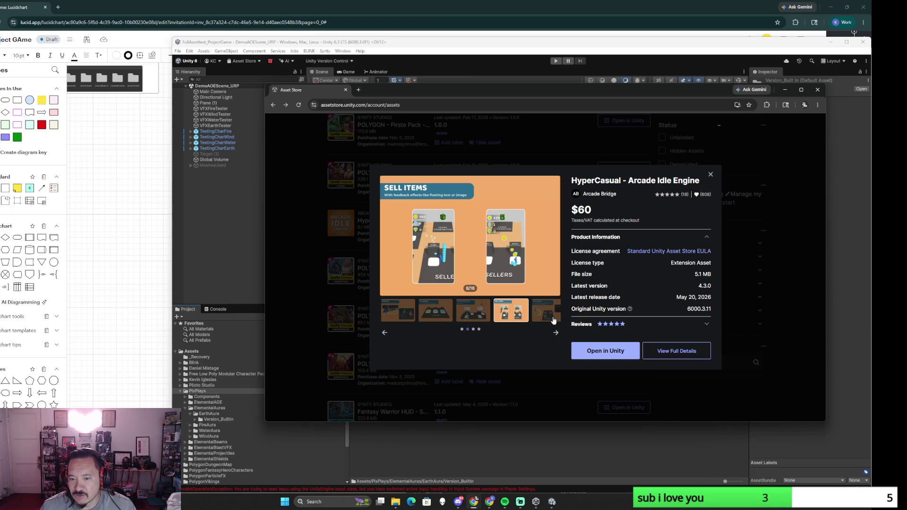
Page through Level Generator, Save System and Example Scenes previews back to Workers, then close the details popup
left_click(556, 333)
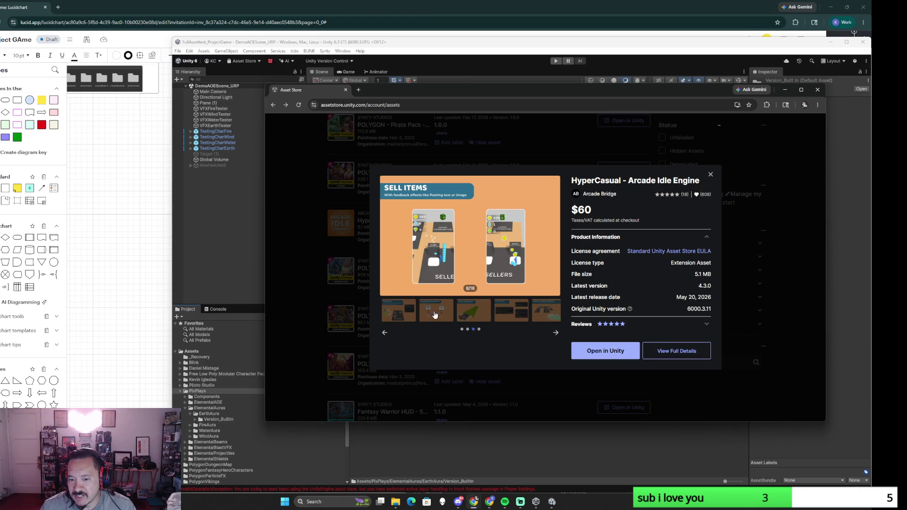
left_click(435, 314)
left_click(475, 313)
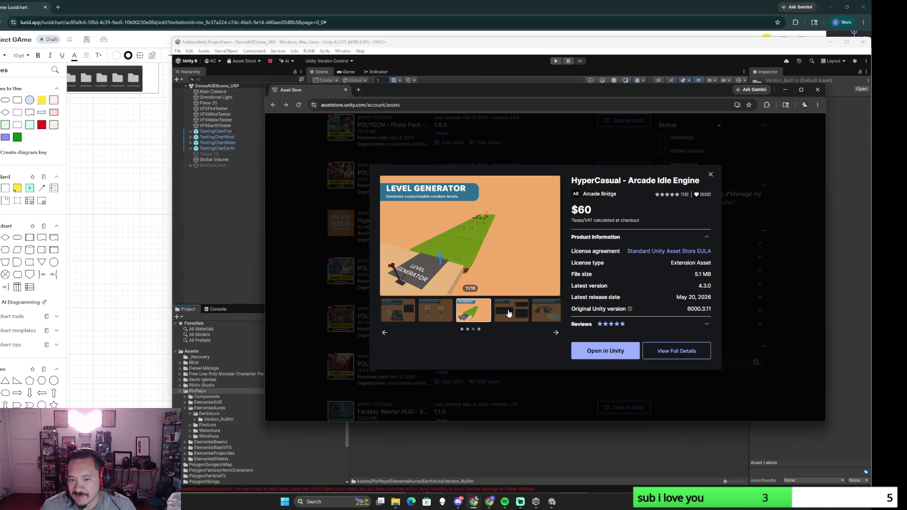
left_click(508, 313)
left_click(540, 312)
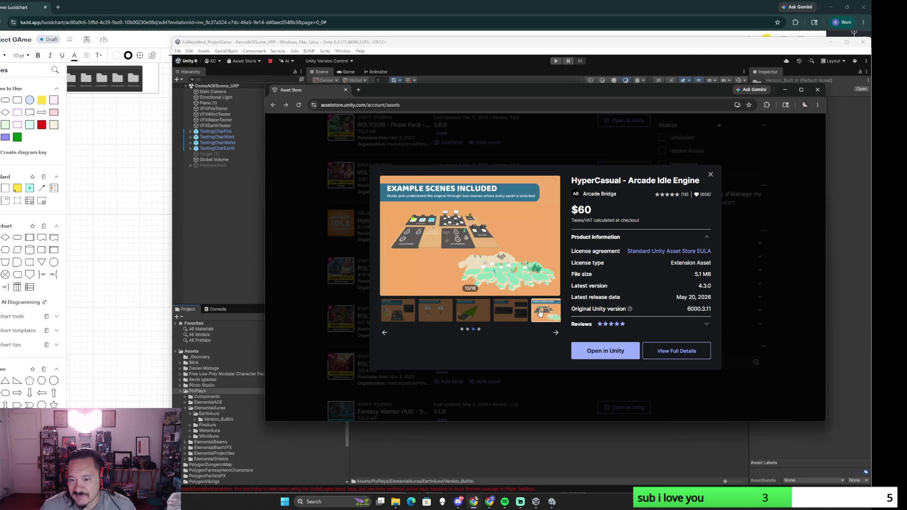
left_click(444, 315)
left_click(385, 333)
left_click(461, 317)
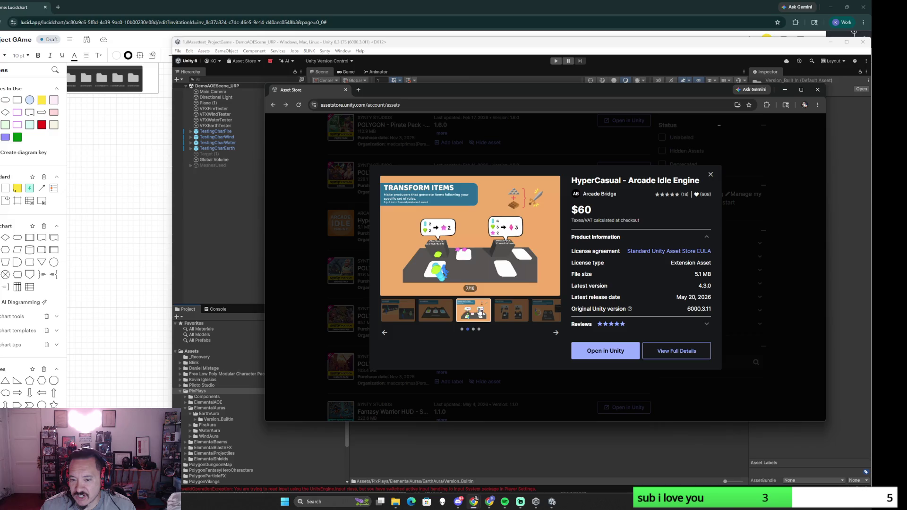
left_click(432, 318)
left_click(404, 320)
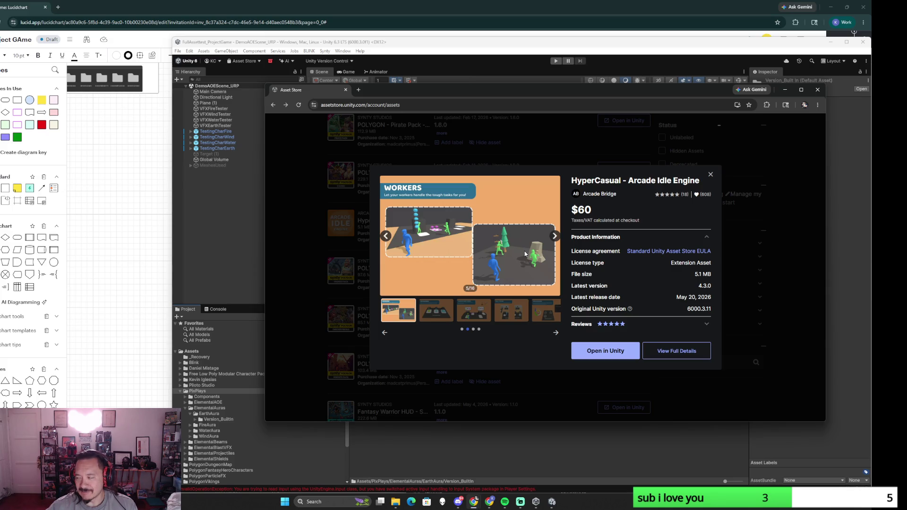
left_click(710, 175)
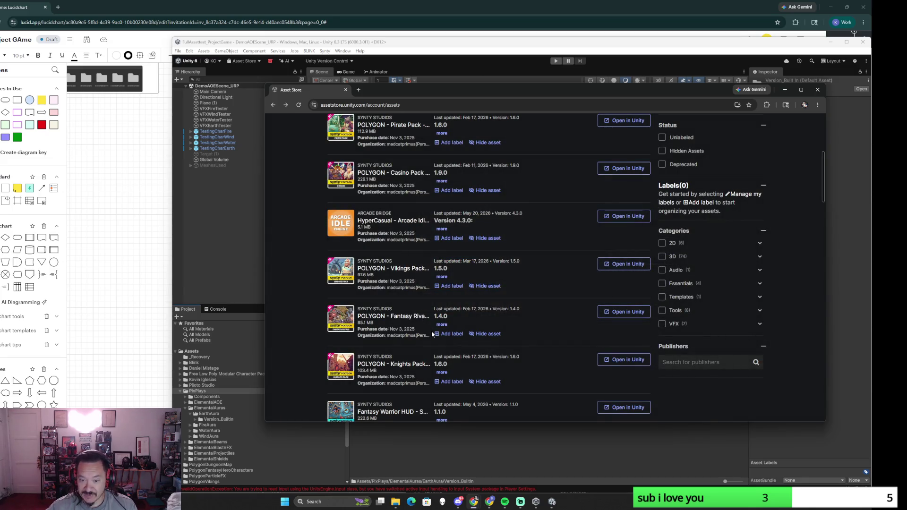
scroll(432, 334, "down", 1)
scroll(431, 334, "down", 1)
scroll(432, 334, "down", 1)
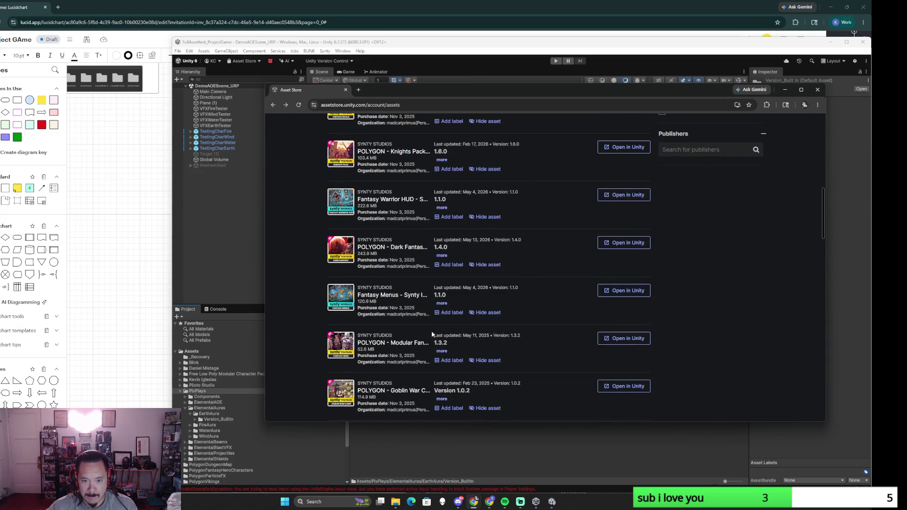
scroll(432, 334, "down", 1)
scroll(431, 334, "down", 1)
scroll(431, 333, "down", 1)
scroll(432, 335, "down", 1)
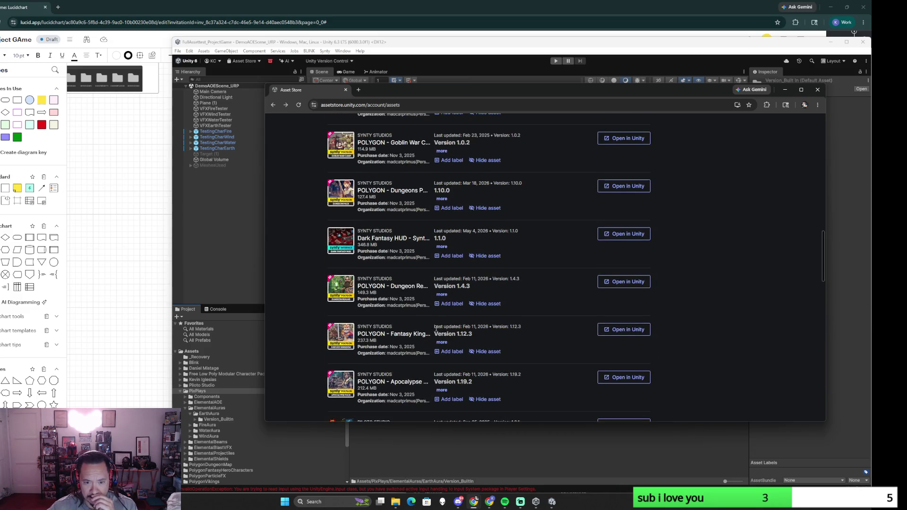
scroll(435, 332, "down", 2)
scroll(436, 331, "down", 1)
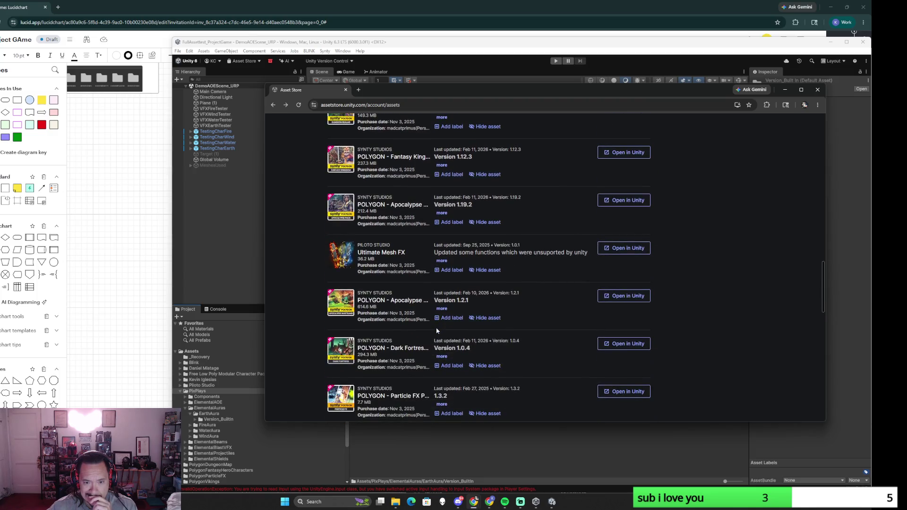
scroll(443, 331, "down", 1)
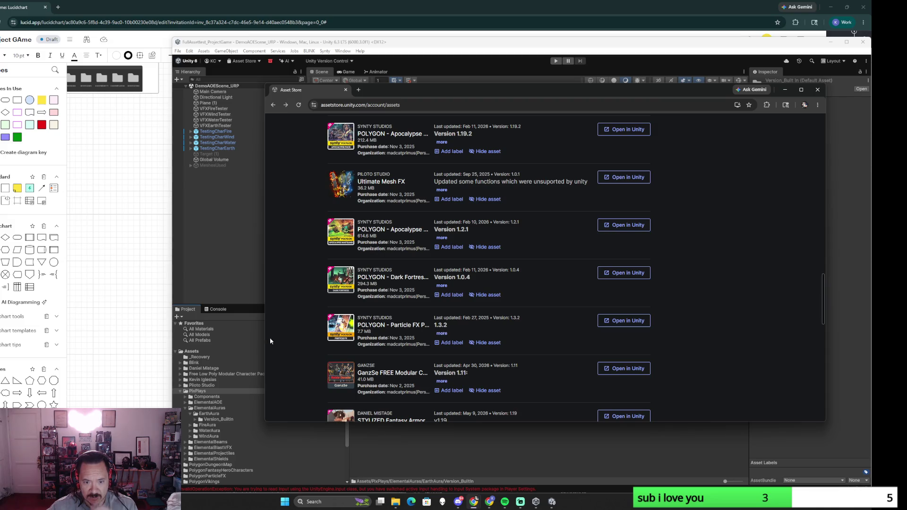
Bring the Lucidchart board to the front
left_click(102, 331)
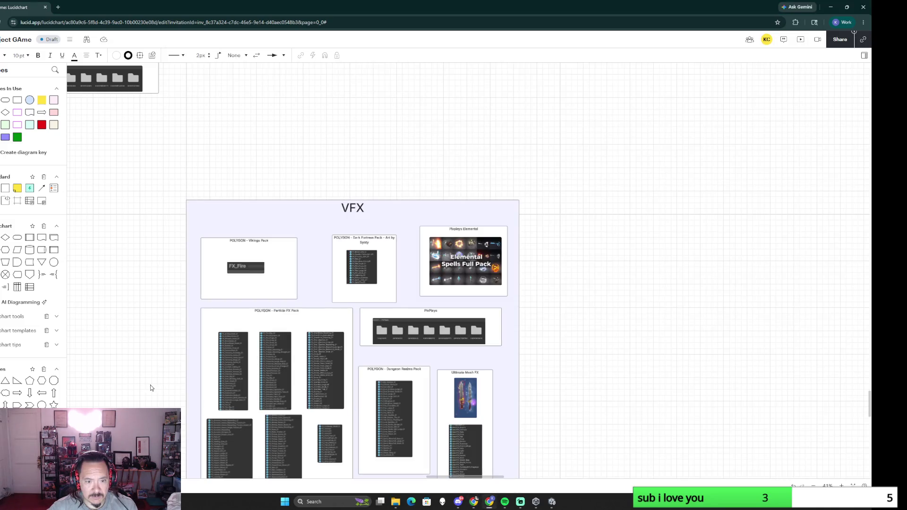
scroll(153, 306, "up", 4)
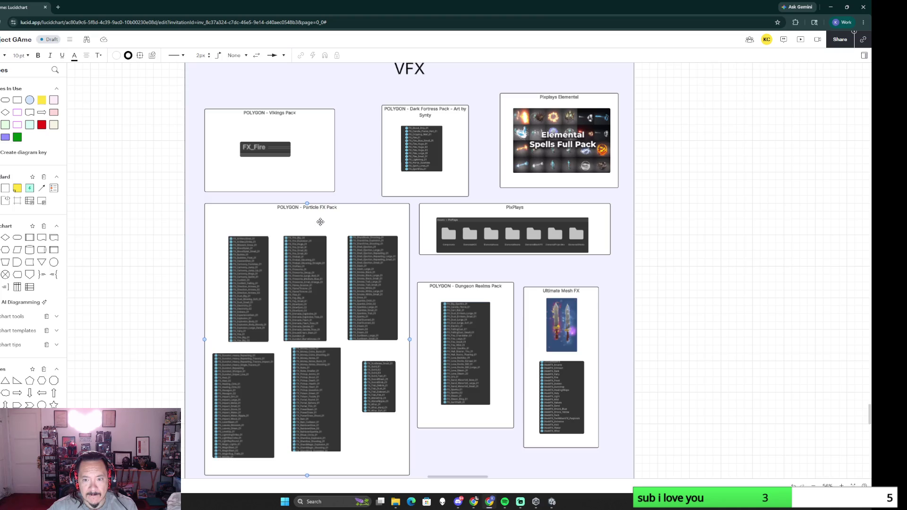
Flip between Lucidchart and the Asset Store, leaving the Asset Store window in front
key("alt+Tab")
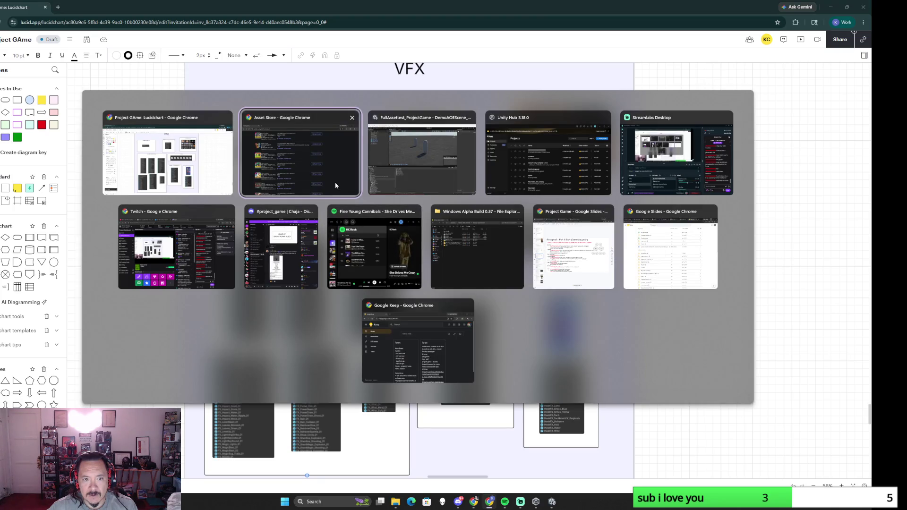
key("alt+Tab")
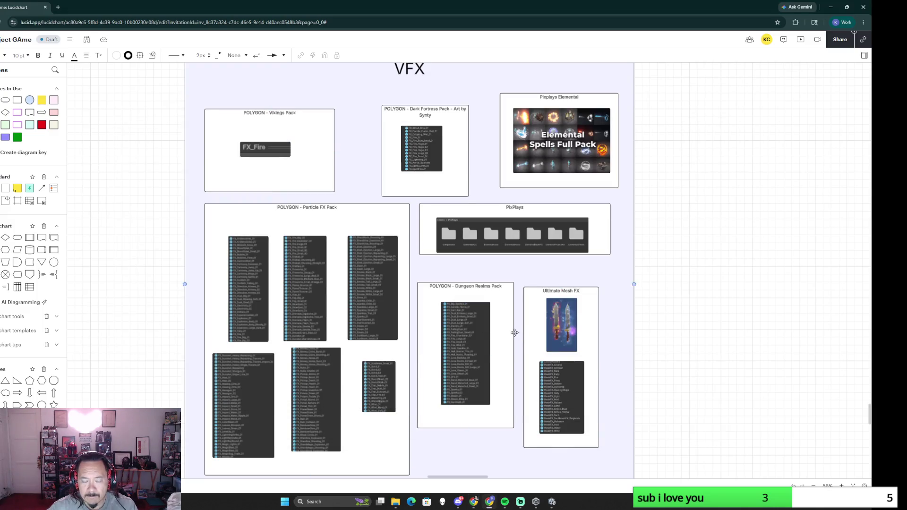
key("alt+Tab")
left_click(311, 164)
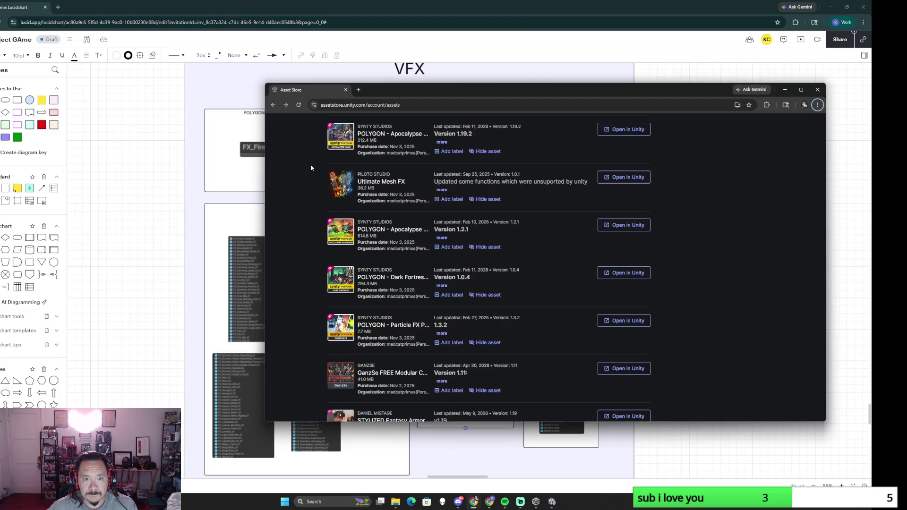
scroll(561, 347, "down", 2)
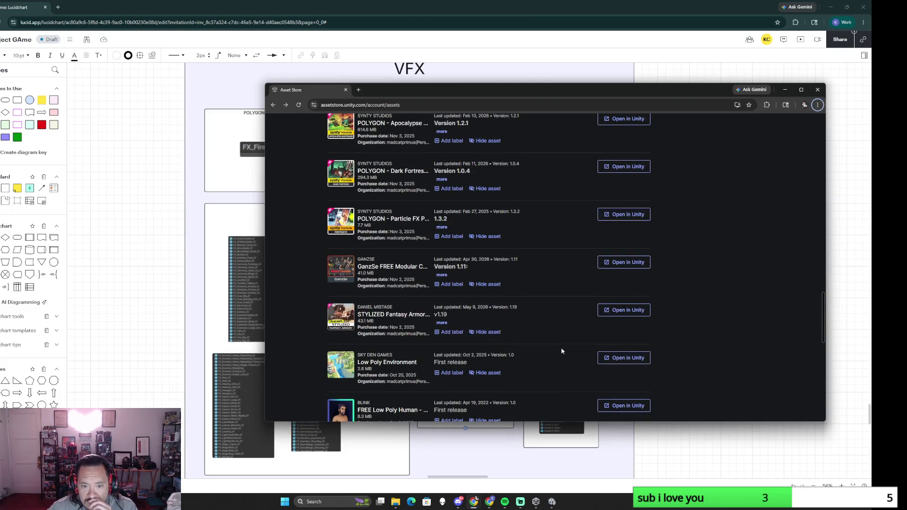
scroll(562, 352, "down", 1)
scroll(562, 351, "down", 1)
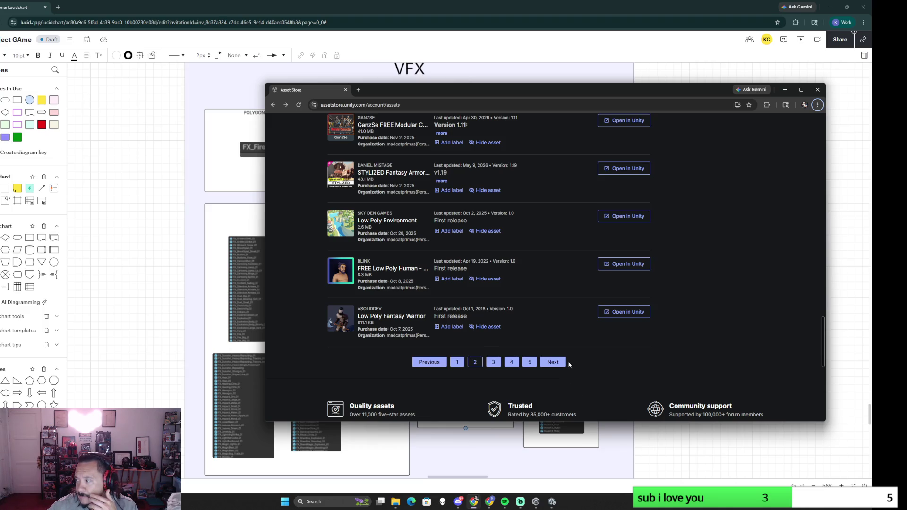
scroll(568, 365, "up", 2)
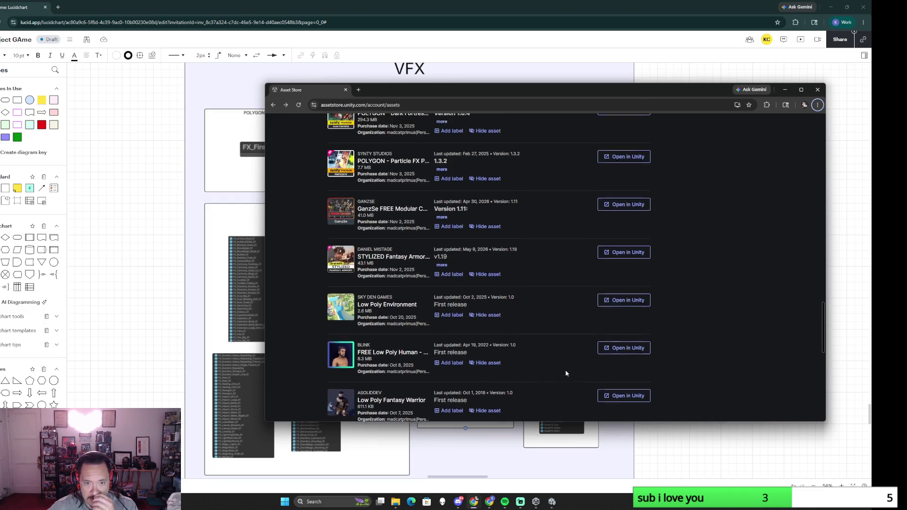
scroll(566, 373, "up", 2)
scroll(566, 374, "up", 2)
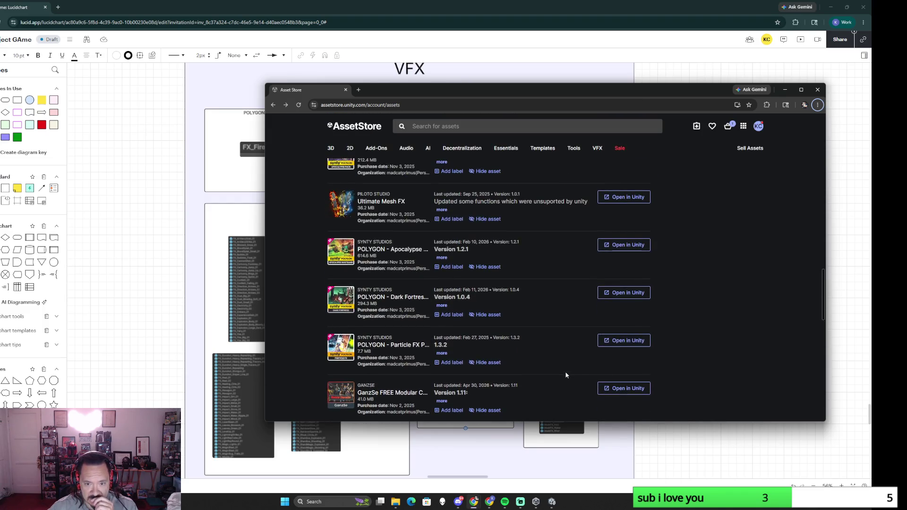
Close the Asset Store browser window
left_click(817, 89)
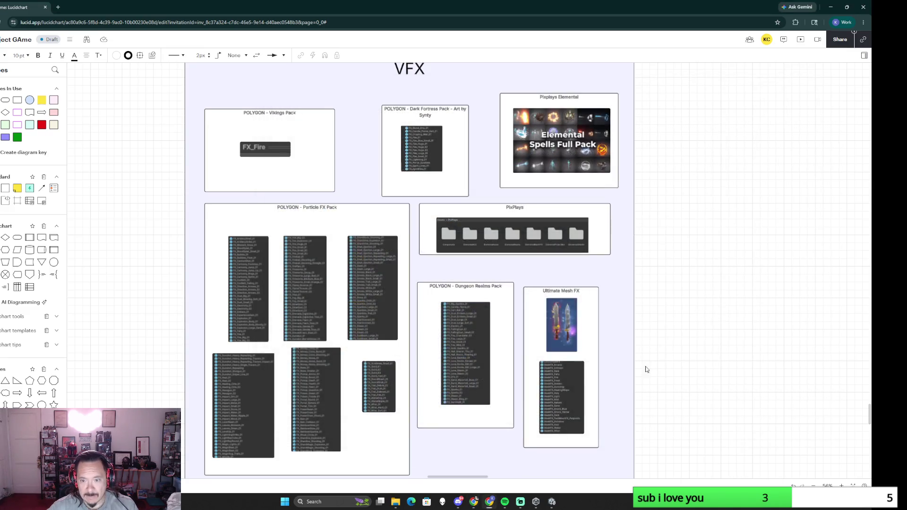
scroll(692, 345, "down", 3)
scroll(692, 345, "right", 5)
scroll(560, 296, "down", 3)
scroll(306, 338, "down", 2)
scroll(300, 369, "right", 5)
scroll(300, 370, "up", 3)
scroll(289, 381, "up", 3)
scroll(353, 258, "up", 3)
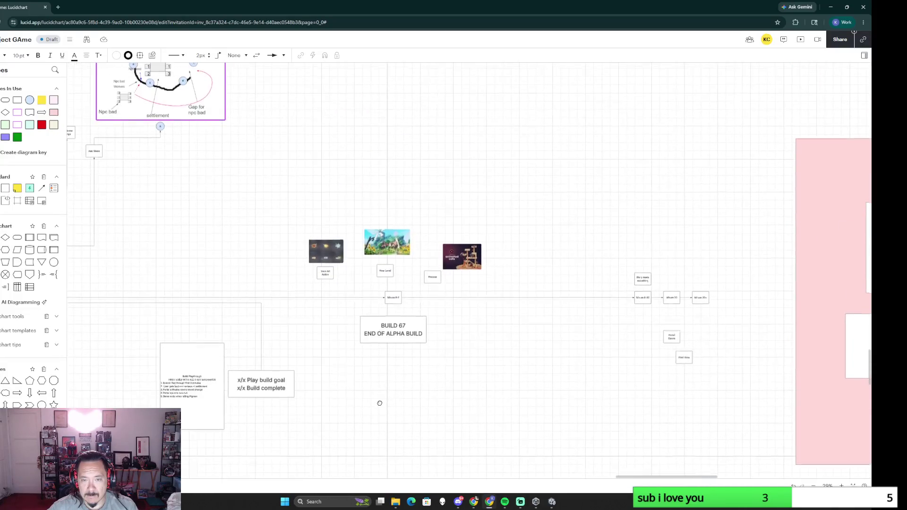
scroll(379, 403, "up", 2)
scroll(460, 383, "up", 3)
scroll(454, 377, "down", 3)
scroll(430, 316, "up", 3)
Relabel the Process node Cats, move it and the cat image up-right, and add a rectangle off Minute 6-7
double_click(410, 192)
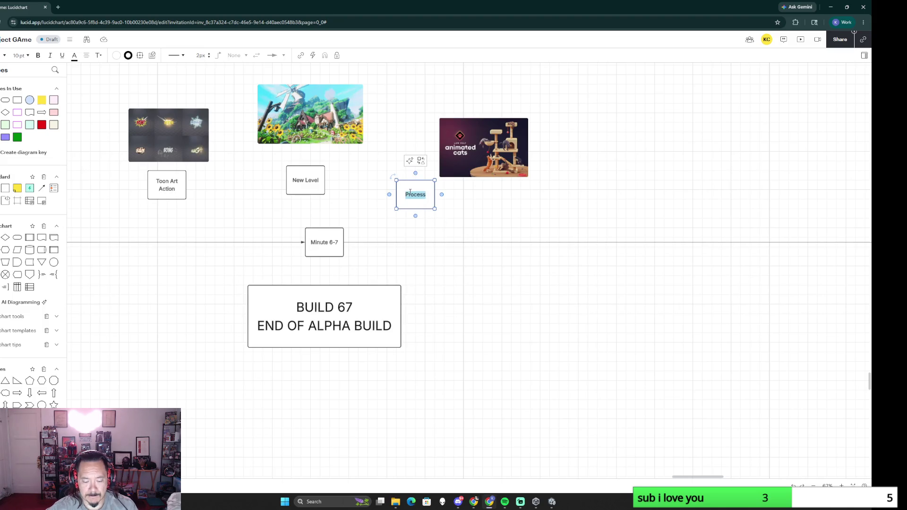
type("Catas")
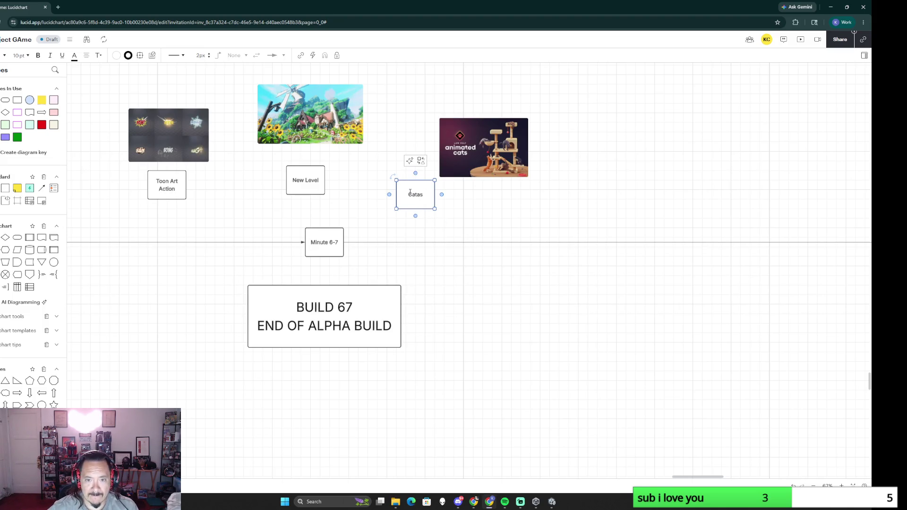
left_click(437, 292)
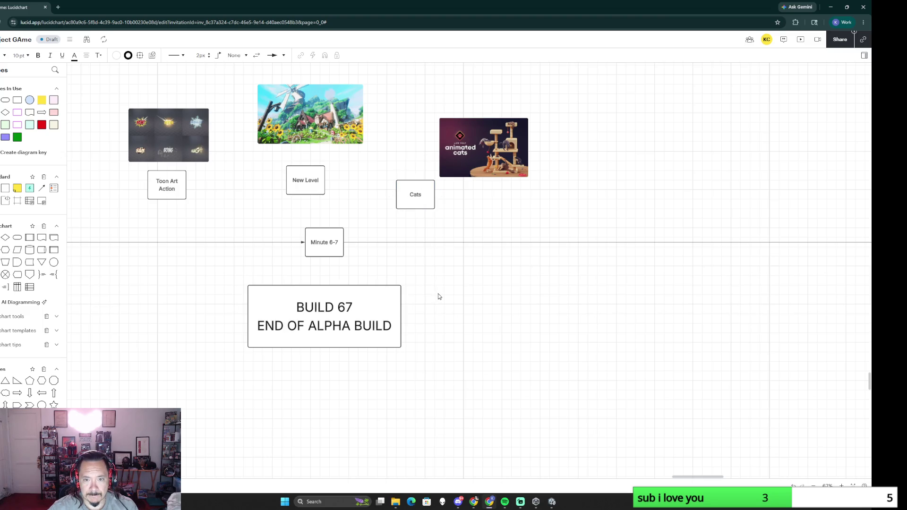
scroll(457, 362, "down", 3)
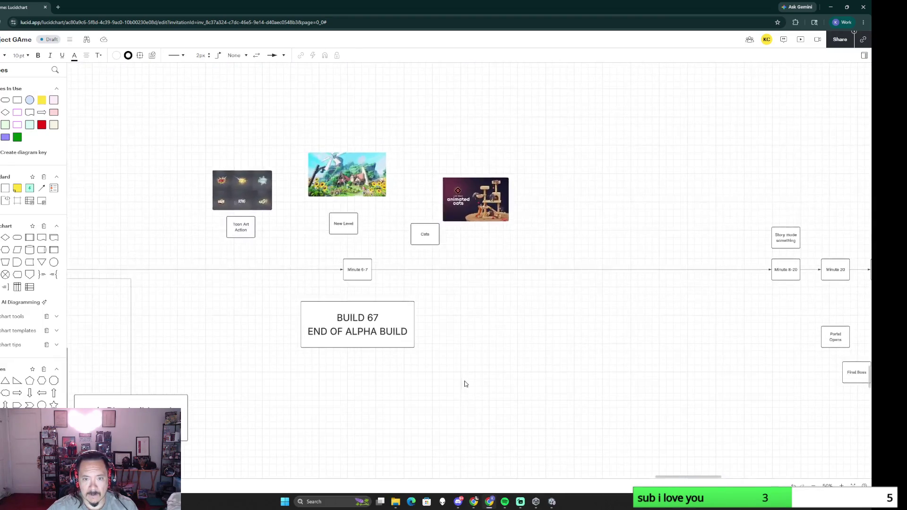
left_click_drag(420, 160, 481, 255)
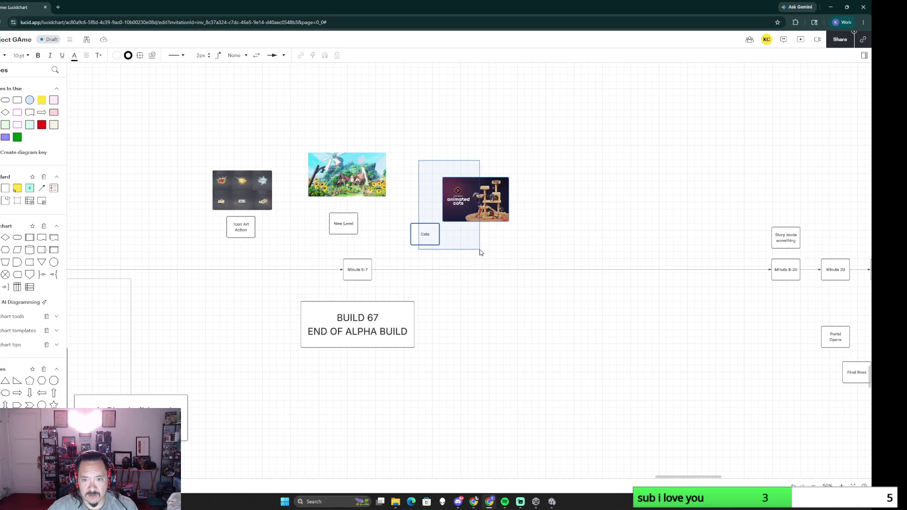
left_click_drag(490, 192, 518, 149)
left_click(482, 231)
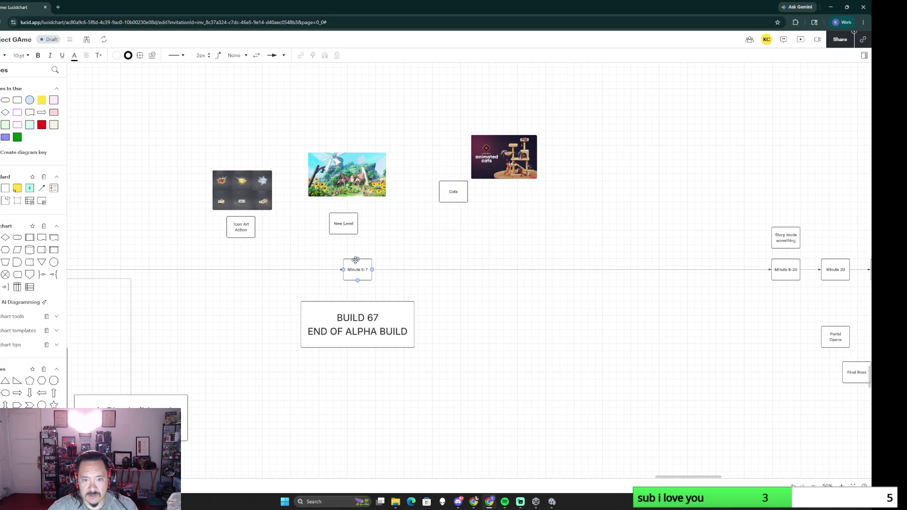
left_click_drag(356, 261, 425, 237)
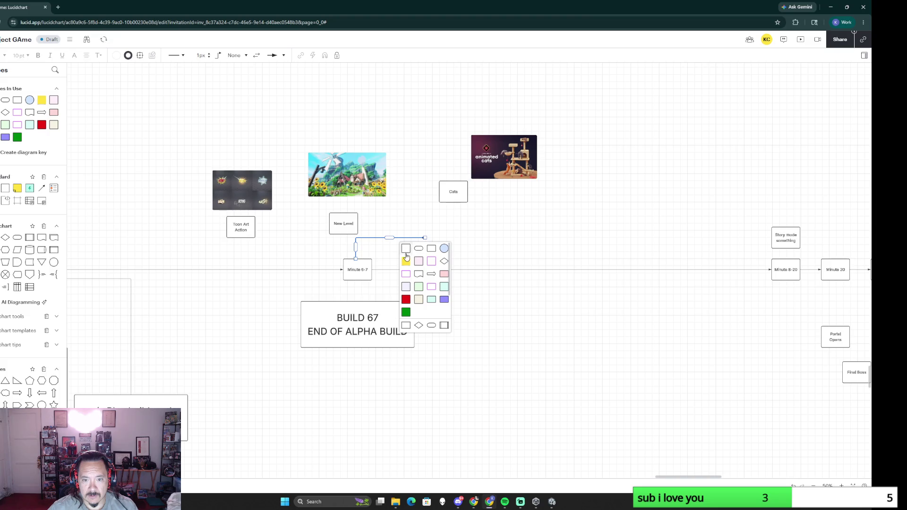
left_click(406, 248)
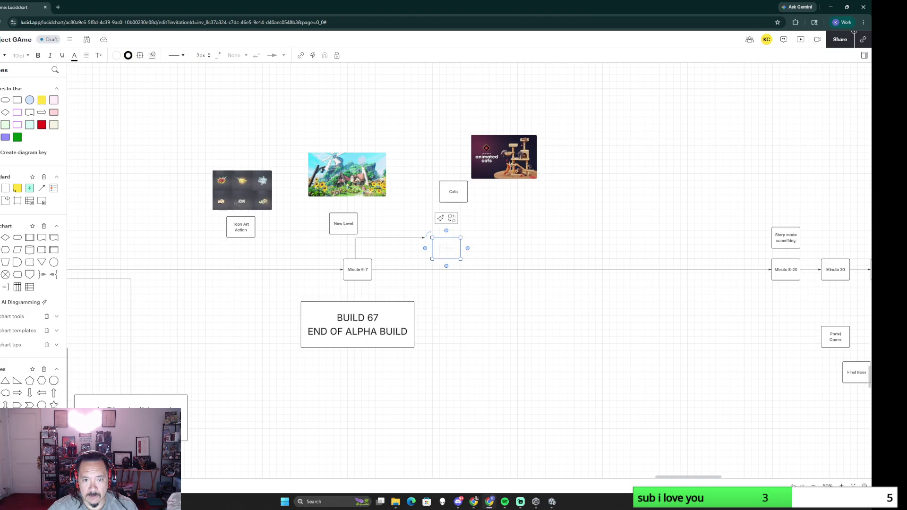
Label the new node Storyline, move it up-left and connect it up to Cats
double_click(445, 249)
type("Storyline")
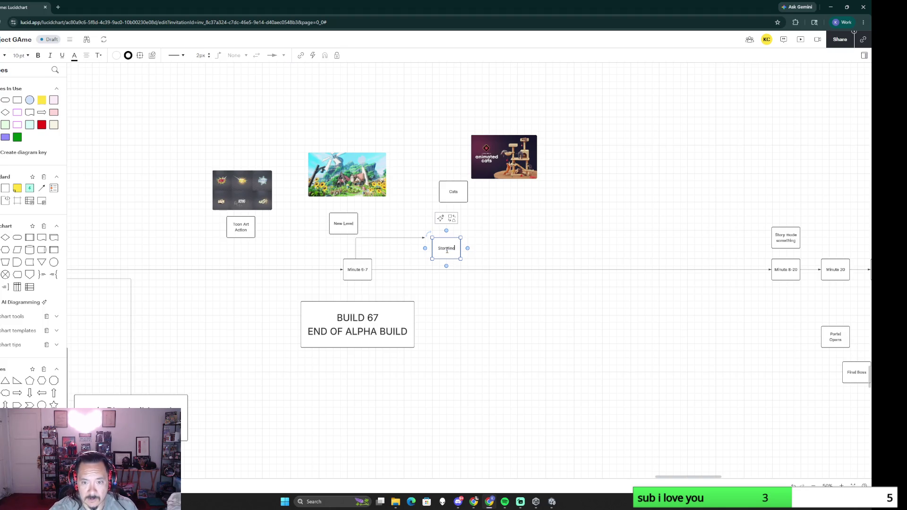
left_click(478, 252)
left_click_drag(451, 247, 442, 238)
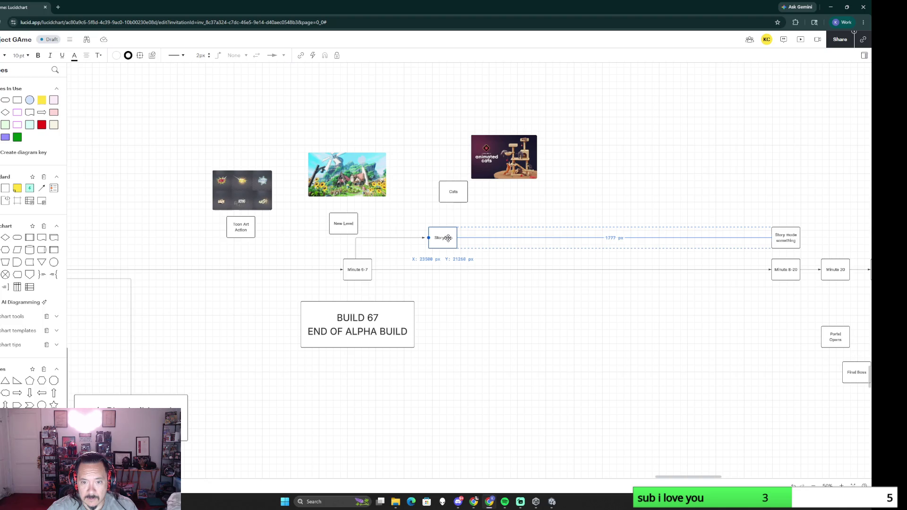
left_click(412, 238)
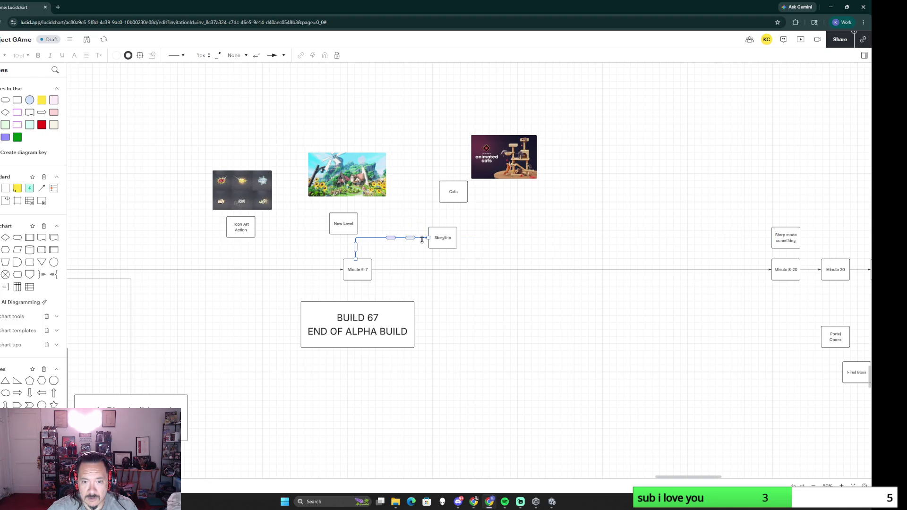
left_click(471, 241)
left_click(445, 228)
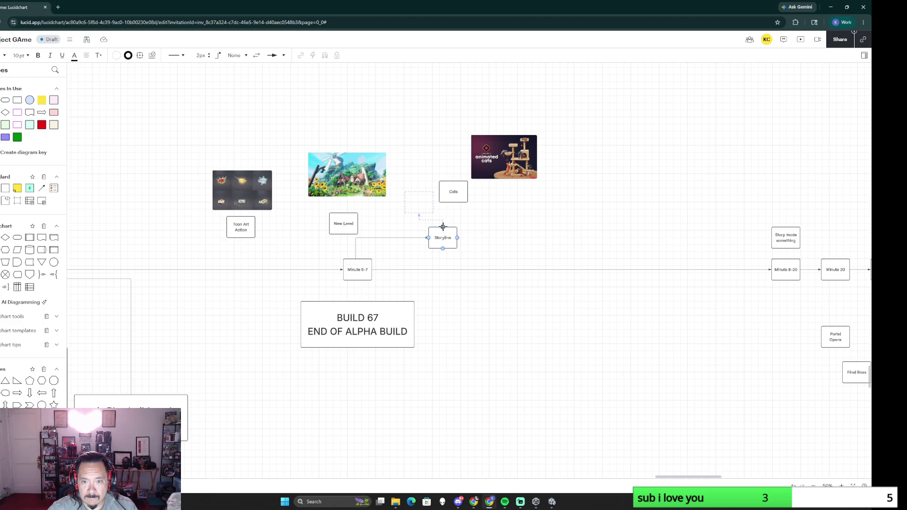
mouse_move(442, 227)
left_mouse_down()
mouse_move(454, 194)
mouse_move(429, 143)
left_mouse_up()
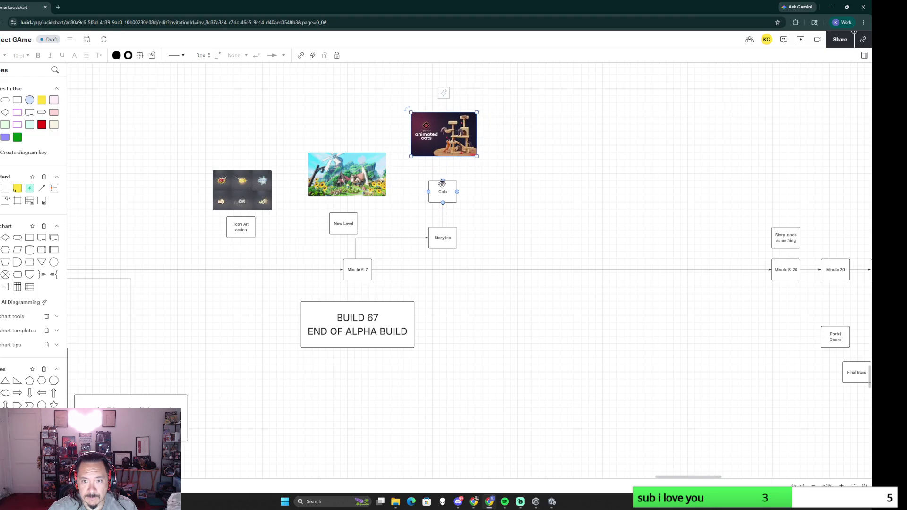
Connect Cats up to the animated cats image and move the landscape image above New Level
left_click_drag(442, 182, 441, 157)
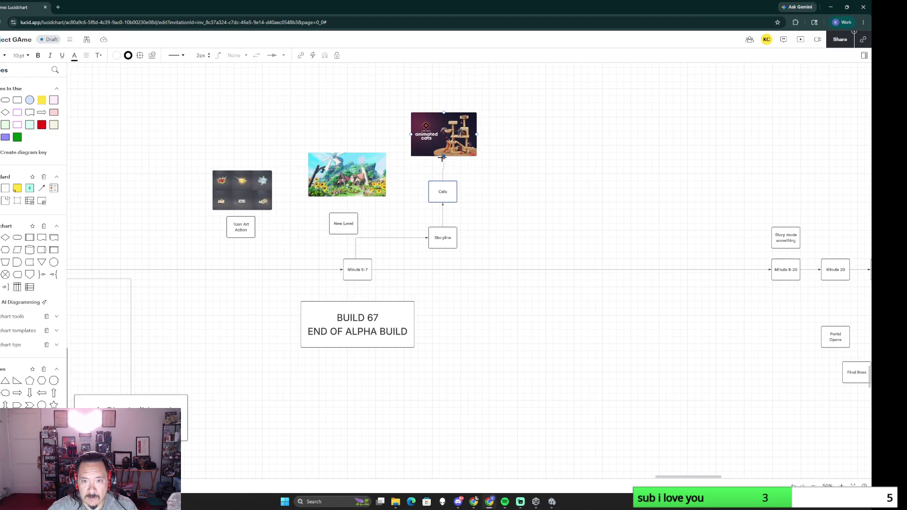
left_click(442, 150)
left_click(355, 225)
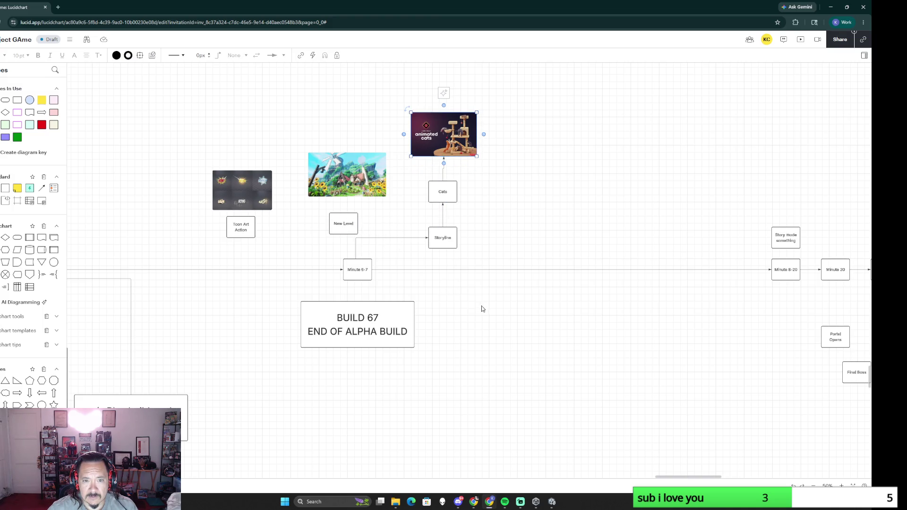
scroll(419, 246, "up", 2)
scroll(419, 246, "left", 1)
left_click_drag(417, 238, 409, 198)
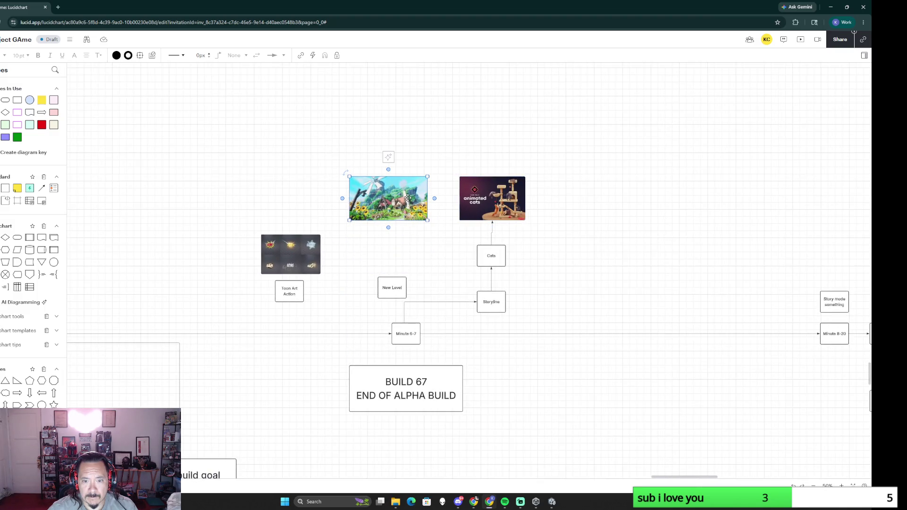
Reattach the Storyline connector to Minute 6-7 and link Minute 6-7 to Toon Art Action
left_click(404, 326)
mouse_move(417, 306)
left_mouse_down()
mouse_move(422, 323)
mouse_move(404, 325)
mouse_move(392, 299)
mouse_move(402, 241)
mouse_move(394, 250)
mouse_move(390, 222)
left_mouse_up()
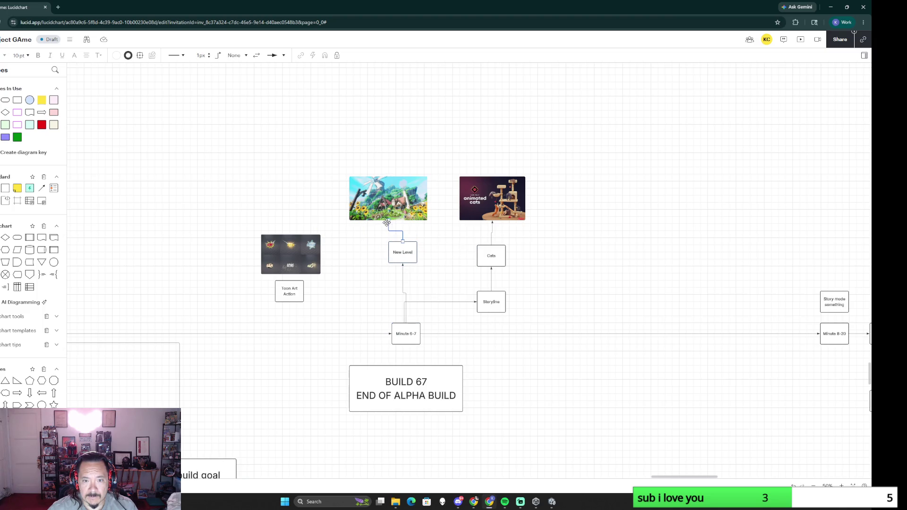
left_click(399, 324)
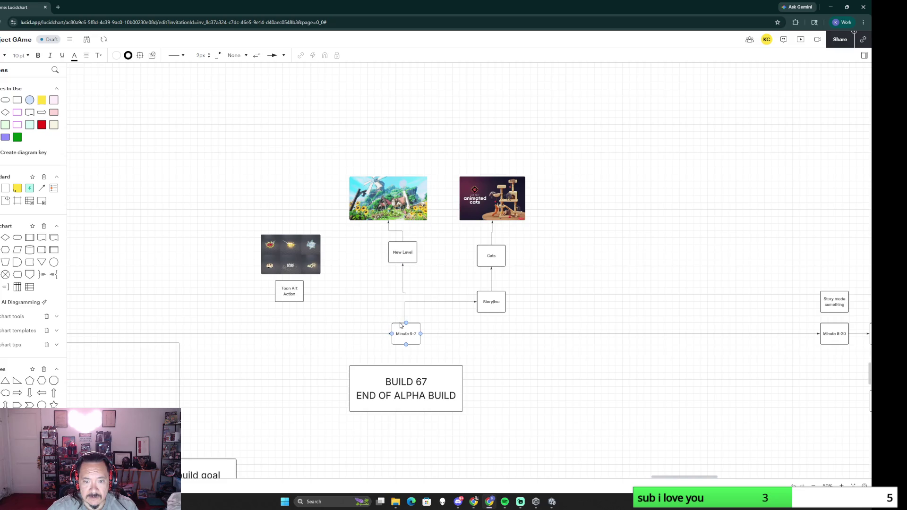
left_click_drag(401, 325, 304, 292)
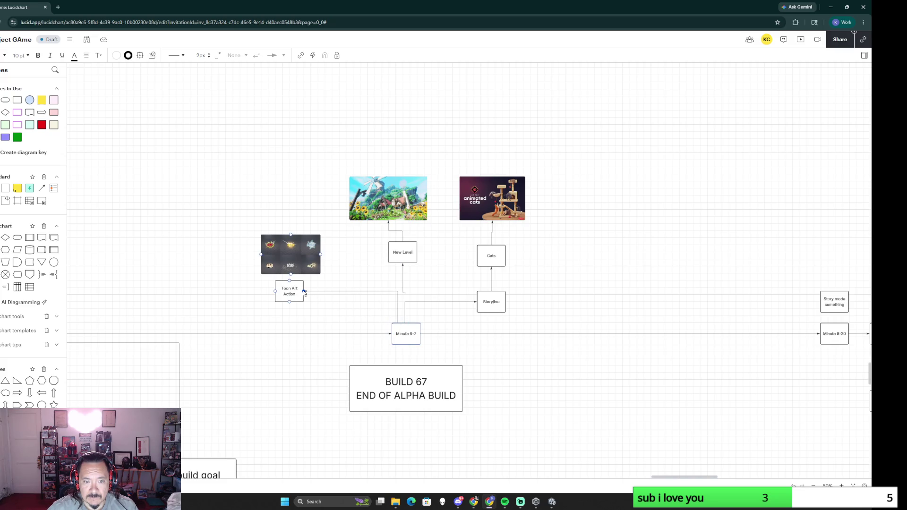
scroll(339, 322, "down", 5, "ctrl")
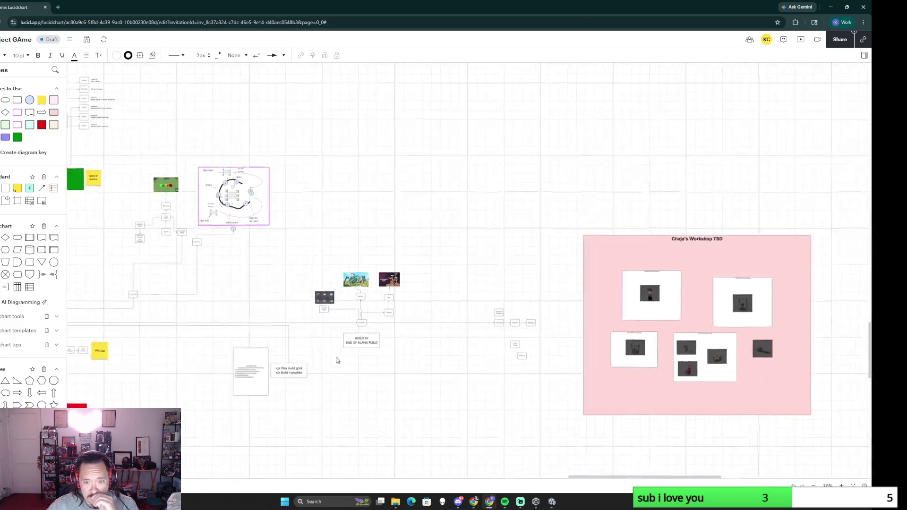
scroll(337, 347, "left", 5)
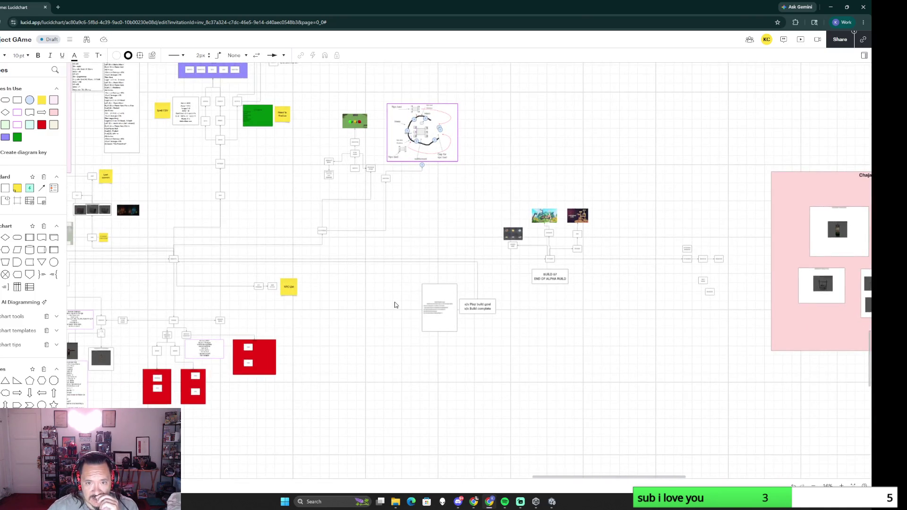
scroll(416, 241, "up", 3)
scroll(416, 241, "left", 3)
scroll(371, 390, "up", 3)
scroll(421, 366, "up", 2, "ctrl")
scroll(373, 263, "up", 1, "ctrl")
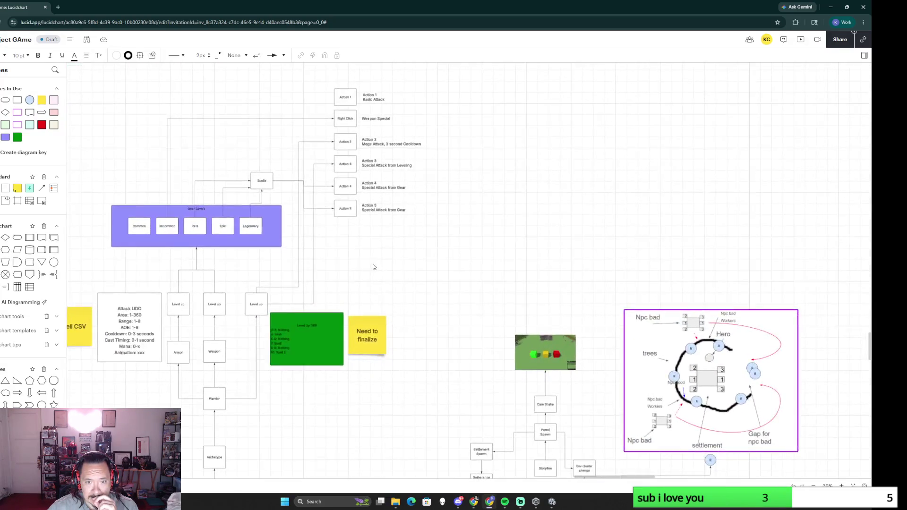
scroll(417, 278, "up", 2, "ctrl")
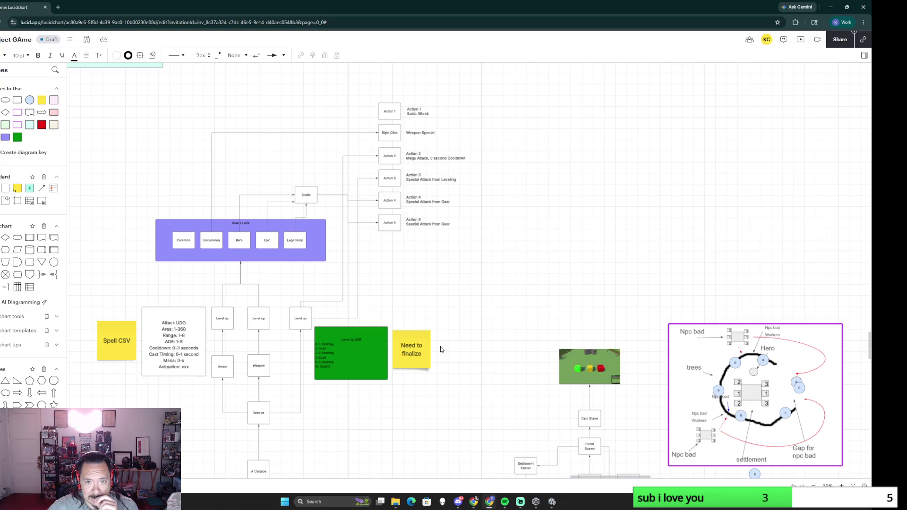
scroll(441, 351, "down", 1, "ctrl")
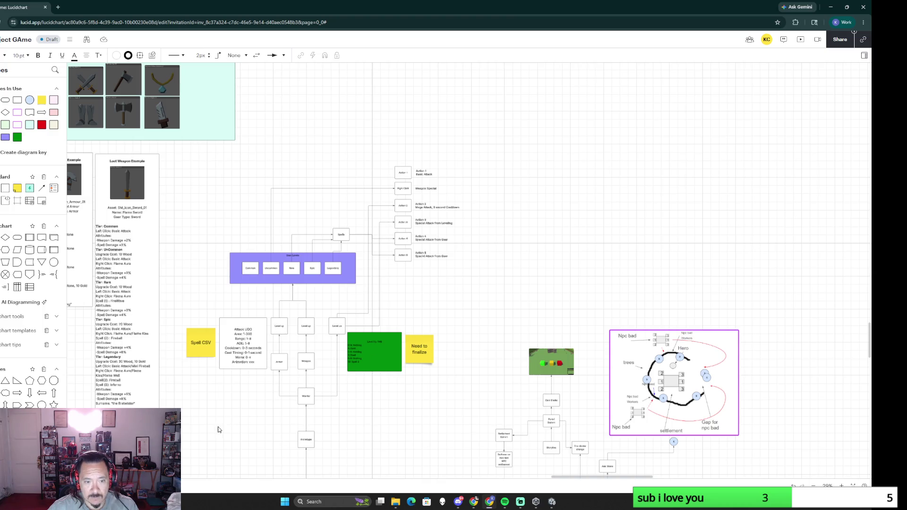
scroll(442, 351, "down", 2)
scroll(347, 345, "up", 1, "ctrl")
scroll(347, 345, "up", 1, "ctrl")
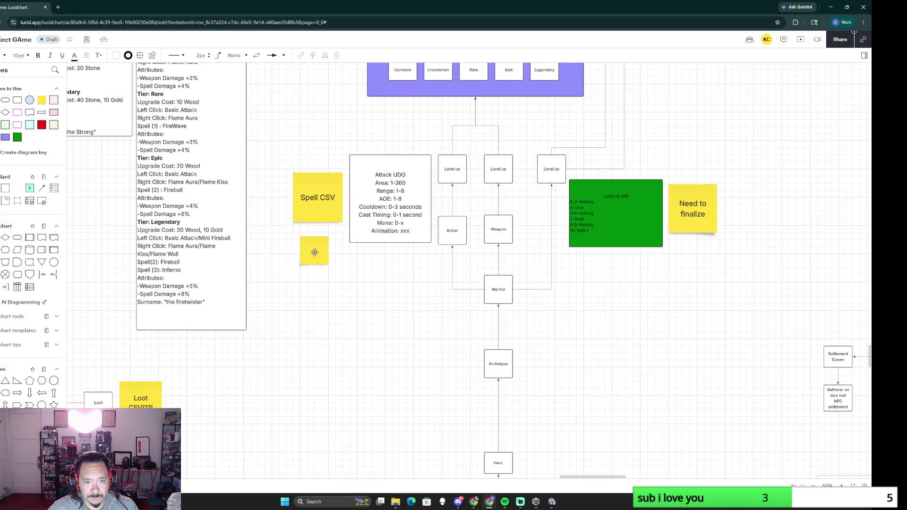
Add a sticky note reading 'Log all spells to categories' and place it beside the Action 1–5 list
left_click_drag(15, 189, 318, 254)
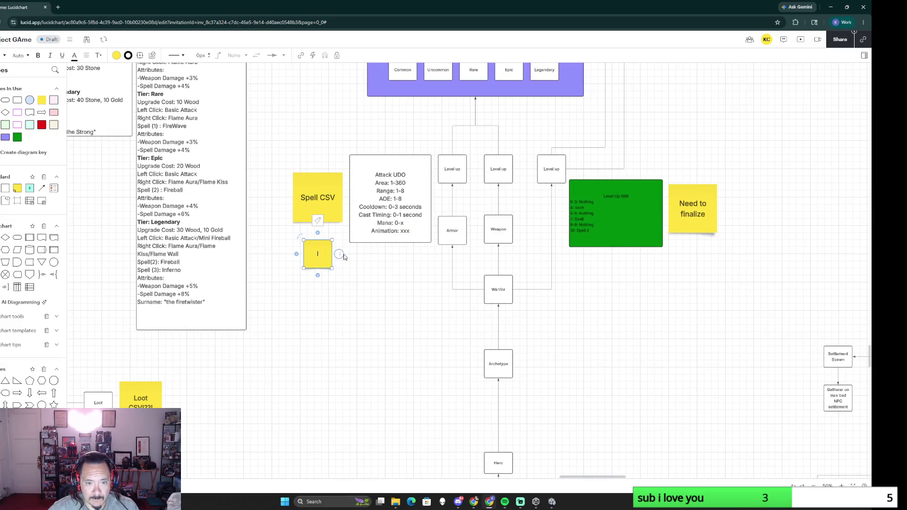
type("dLog all")
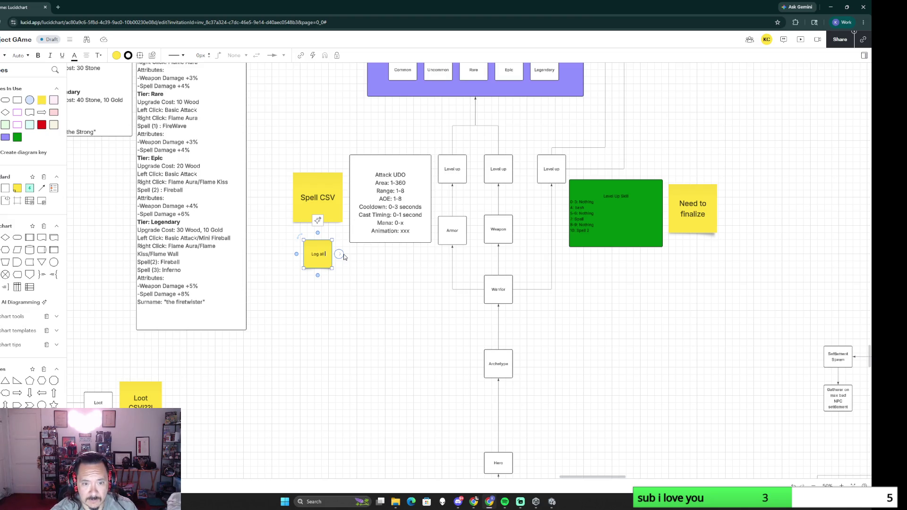
type("s to categories")
key("Escape")
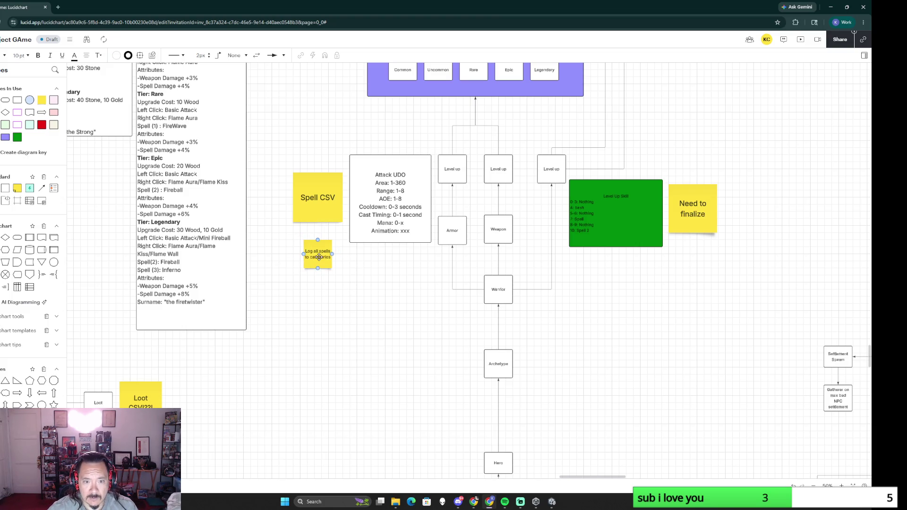
mouse_move(319, 257)
left_mouse_down()
mouse_move(347, 324)
mouse_move(621, 146)
left_mouse_up()
scroll(347, 324, "down", 2)
scroll(579, 169, "up", 2)
scroll(579, 170, "up", 2)
mouse_move(427, 276)
left_mouse_down()
mouse_move(395, 238)
mouse_move(443, 284)
left_mouse_up()
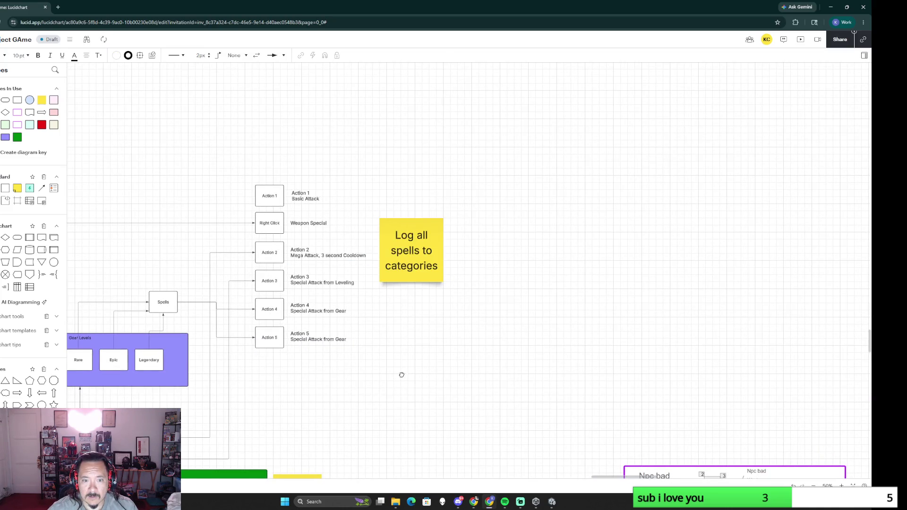
scroll(453, 339, "down", 2)
scroll(442, 361, "down", 2)
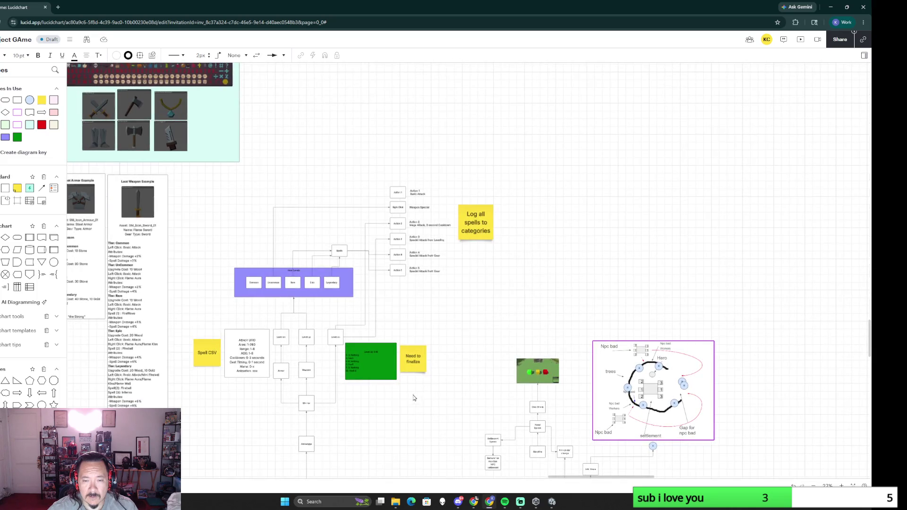
scroll(413, 397, "down", 3)
scroll(384, 219, "down", 3)
scroll(489, 373, "down", 5)
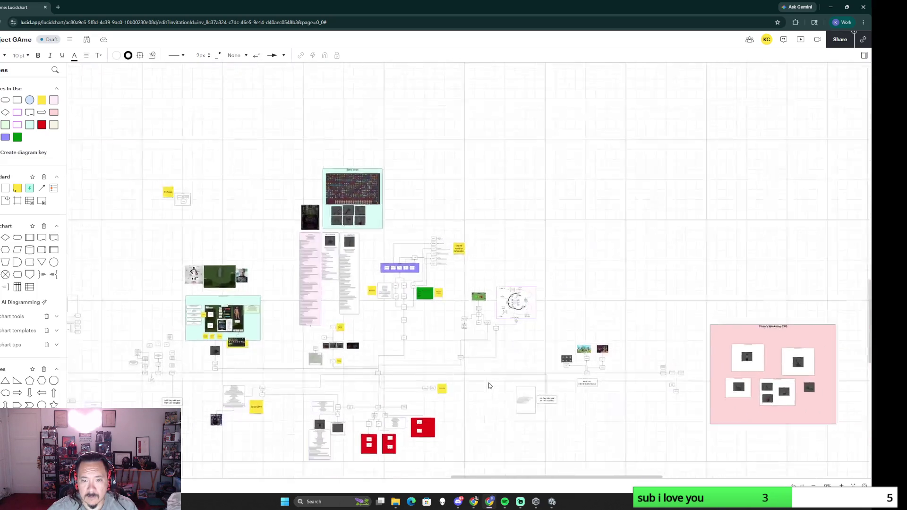
scroll(440, 390, "down", 3)
scroll(416, 405, "down", 2)
scroll(416, 404, "down", 2)
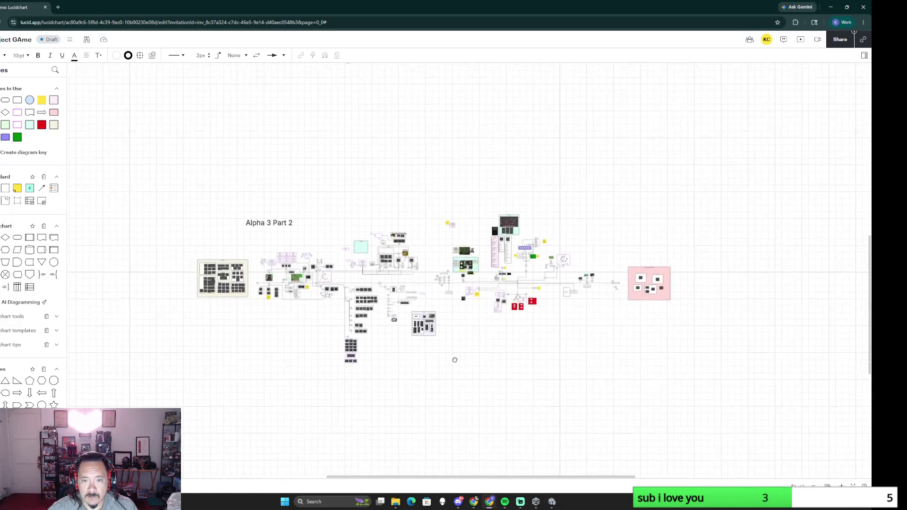
scroll(429, 141, "up", 2)
scroll(430, 415, "up", 3)
scroll(394, 95, "down", 5)
scroll(478, 232, "down", 1)
scroll(478, 232, "up", 2)
scroll(470, 318, "up", 2)
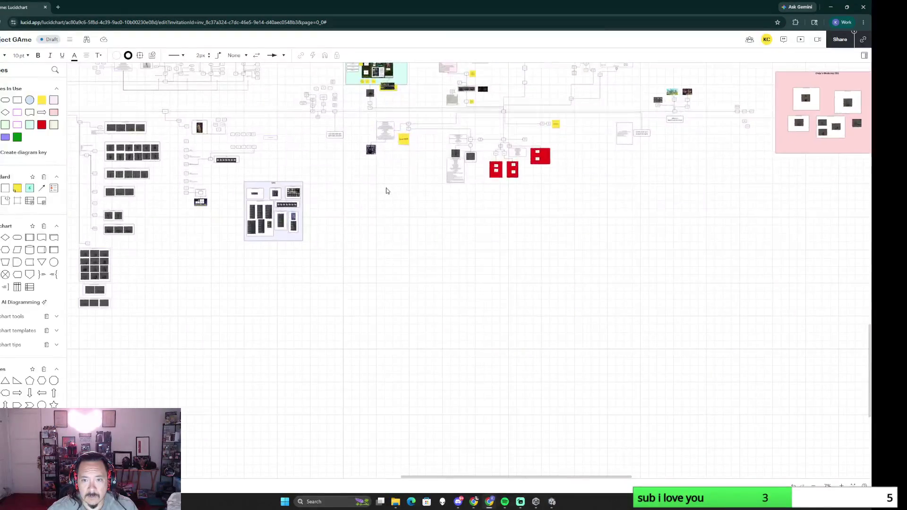
scroll(385, 193, "up", 2)
scroll(400, 355, "up", 1)
scroll(399, 354, "up", 2)
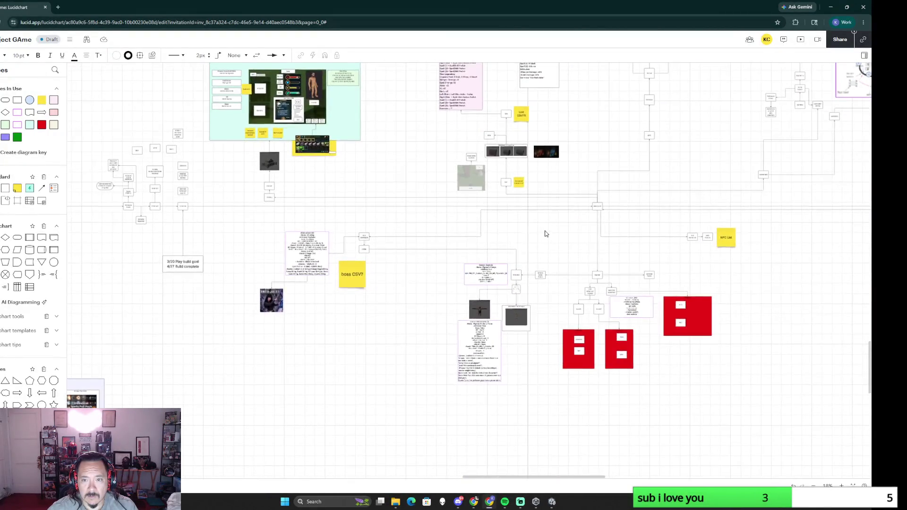
scroll(543, 234, "up", 2)
scroll(410, 334, "up", 2)
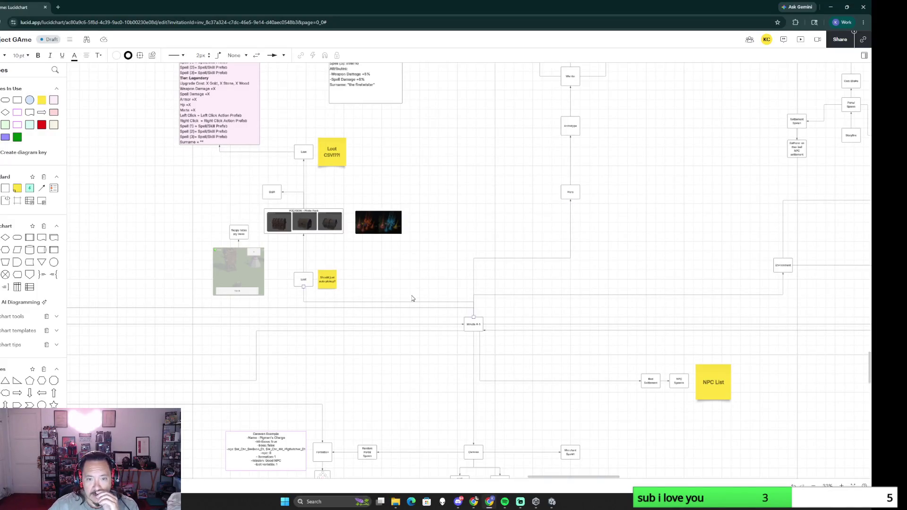
left_click_drag(417, 262, 477, 377)
scroll(477, 378, "left", 2)
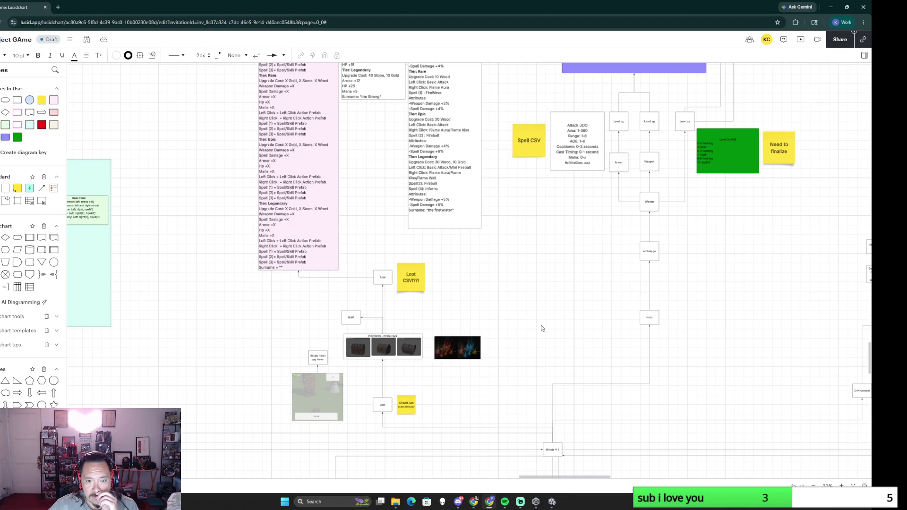
mouse_move(539, 285)
left_mouse_down()
mouse_move(407, 449)
mouse_move(253, 436)
mouse_move(209, 420)
left_mouse_up()
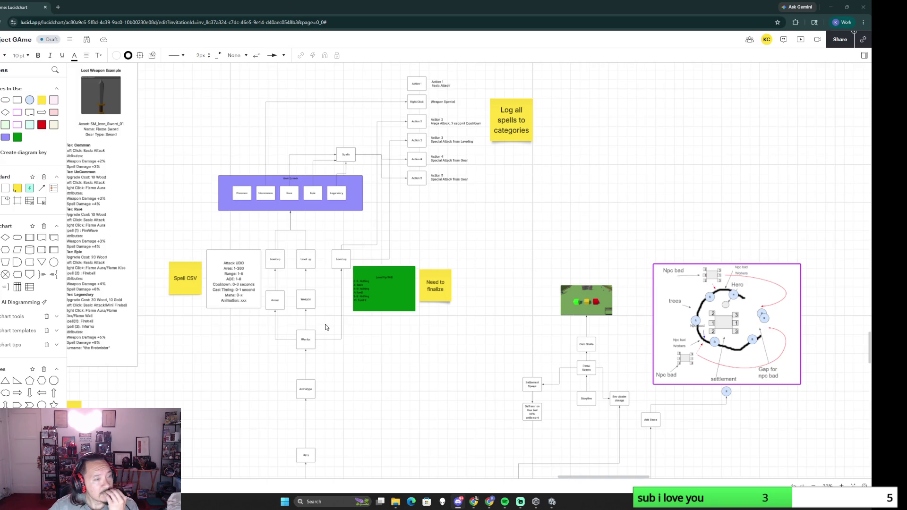
left_click_drag(496, 401, 340, 261)
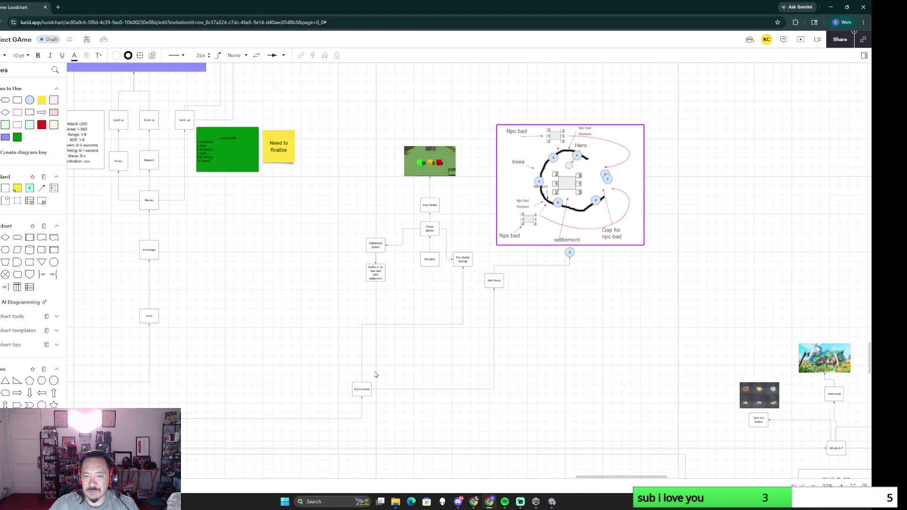
scroll(242, 323, "up", 1)
scroll(241, 323, "left", 3)
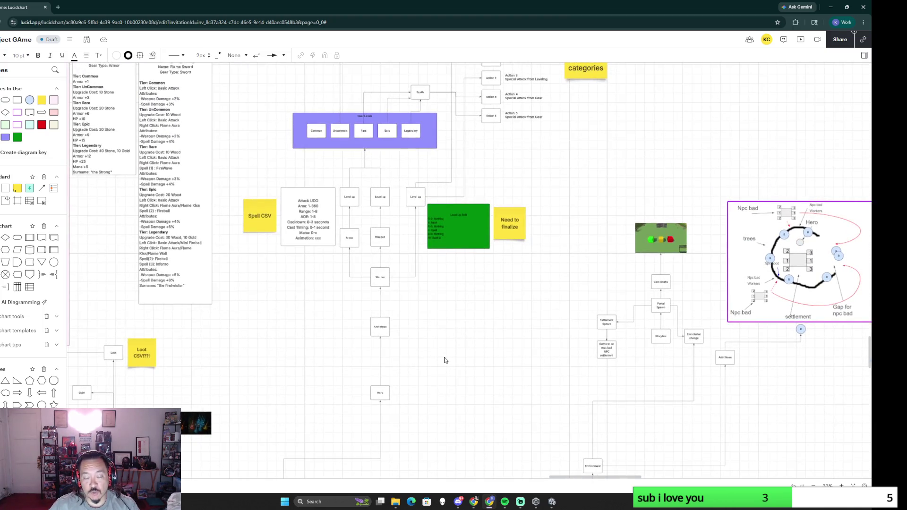
scroll(445, 360, "down", 2)
scroll(341, 260, "down", 2)
scroll(380, 320, "down", 2)
scroll(380, 320, "right", 2)
scroll(657, 322, "right", 1)
scroll(656, 321, "right", 2)
scroll(543, 334, "up", 1)
scroll(569, 330, "up", 5)
scroll(570, 335, "down", 3)
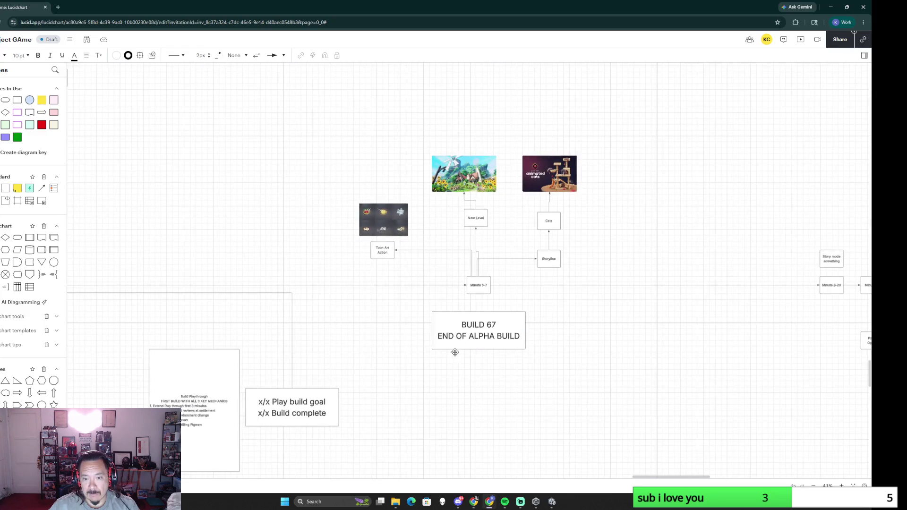
scroll(584, 378, "up", 2)
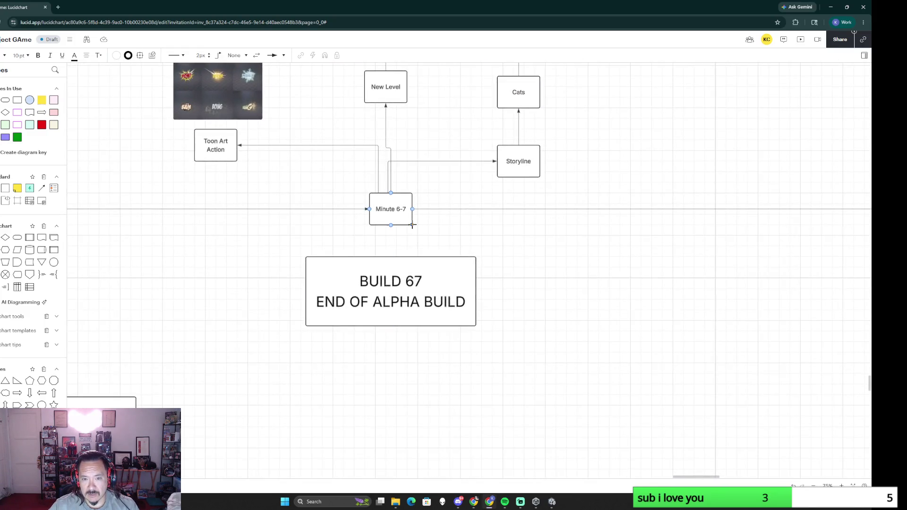
scroll(480, 295, "right", 2)
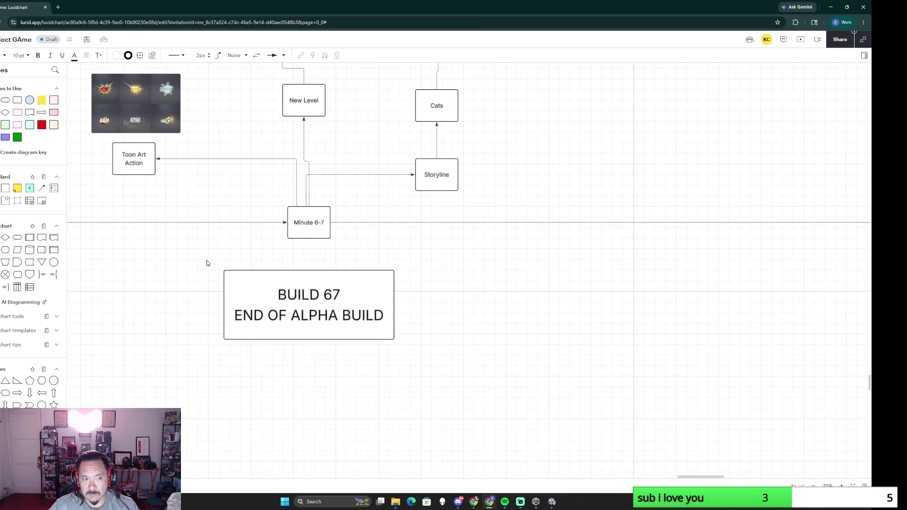
left_click_drag(379, 313, 457, 275)
double_click(460, 277)
type("Mu")
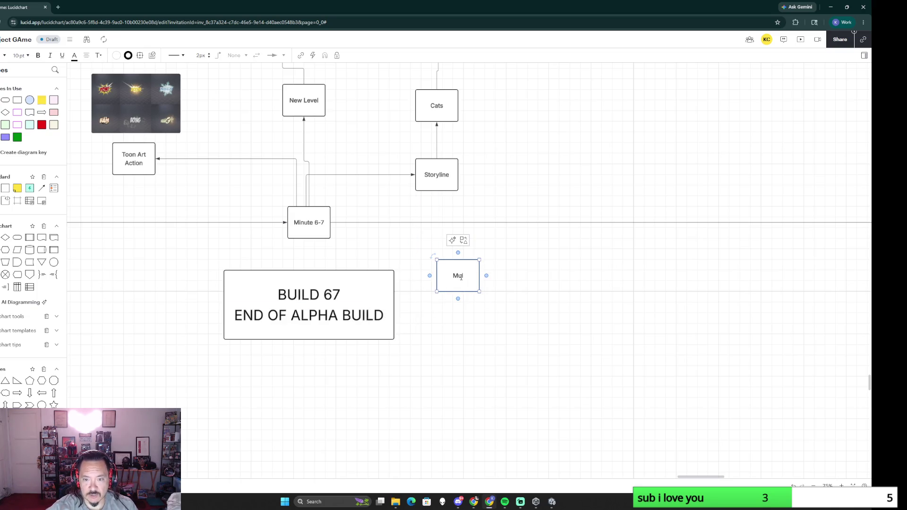
type("sic")
left_click(567, 323)
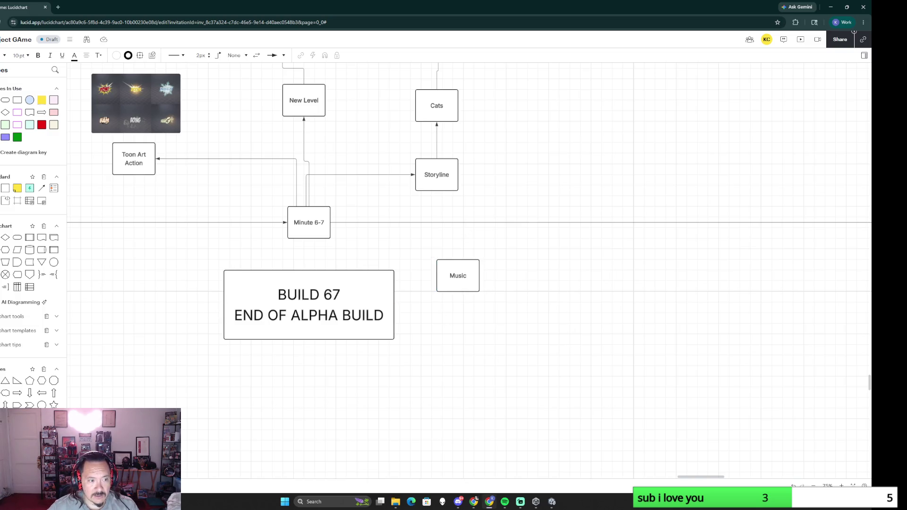
mouse_move(29, 236)
left_mouse_down()
mouse_move(165, 266)
mouse_move(518, 173)
left_mouse_up()
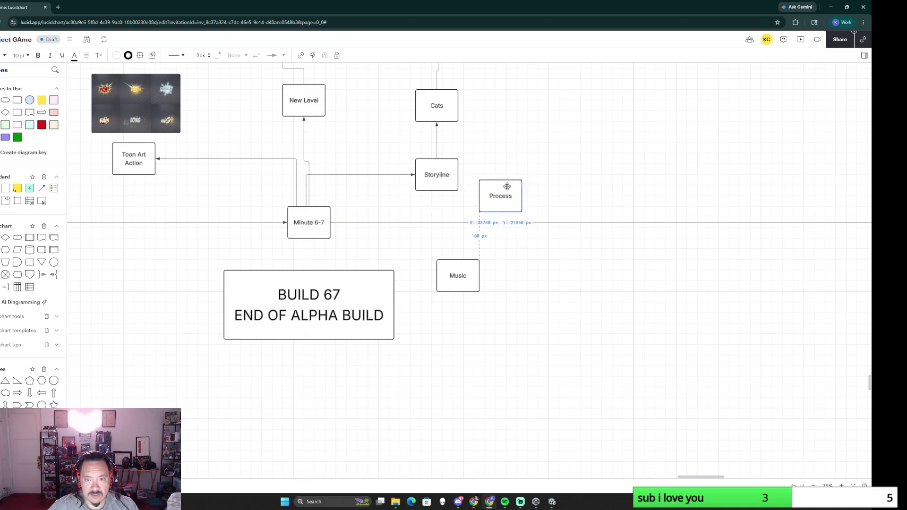
Label the new Process box 'Splash slide'
double_click(519, 173)
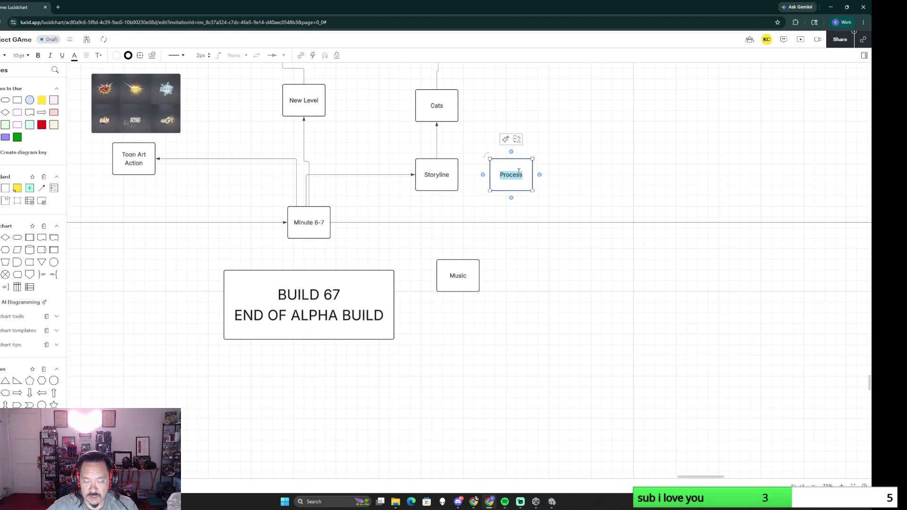
type("Splash sc")
key("BackSpace")
key("BackSpace")
key("BackSpace")
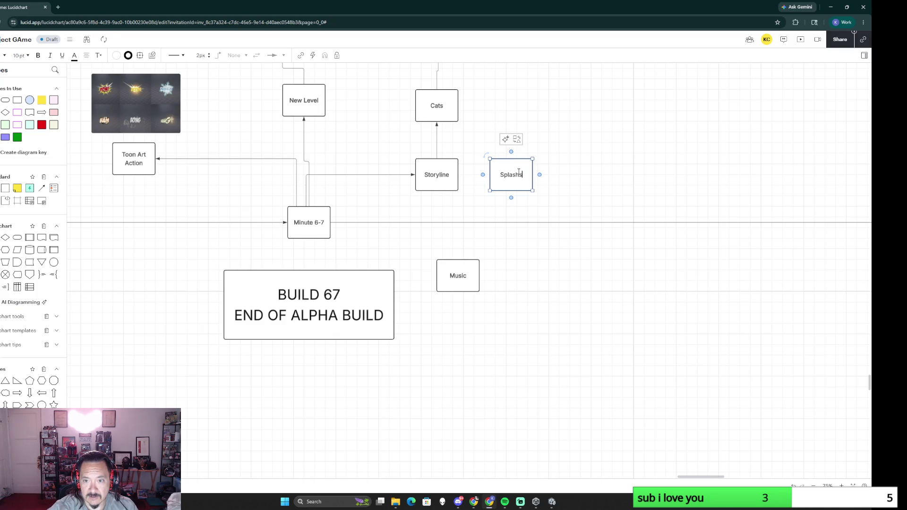
type("slide")
left_click(470, 188)
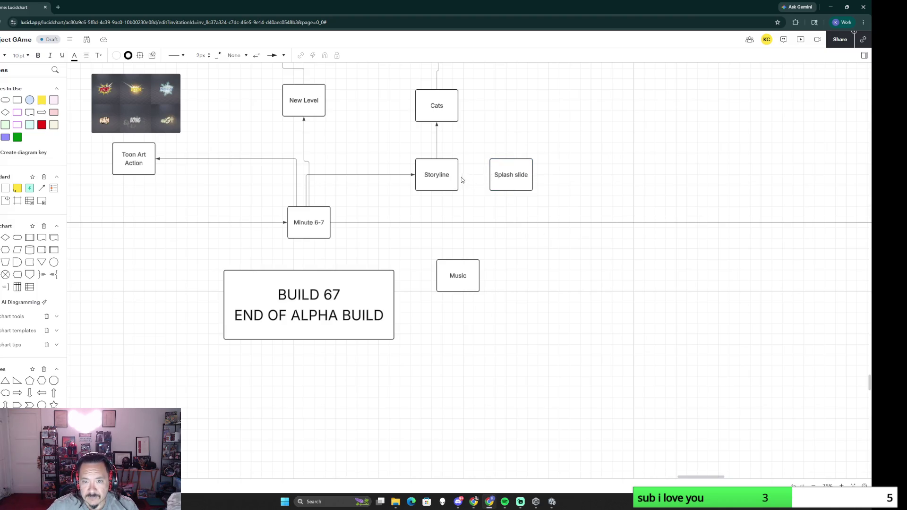
Draw connectors from Storyline to Splash slide and from Minute 6-7 to Music
left_click_drag(458, 175, 485, 174)
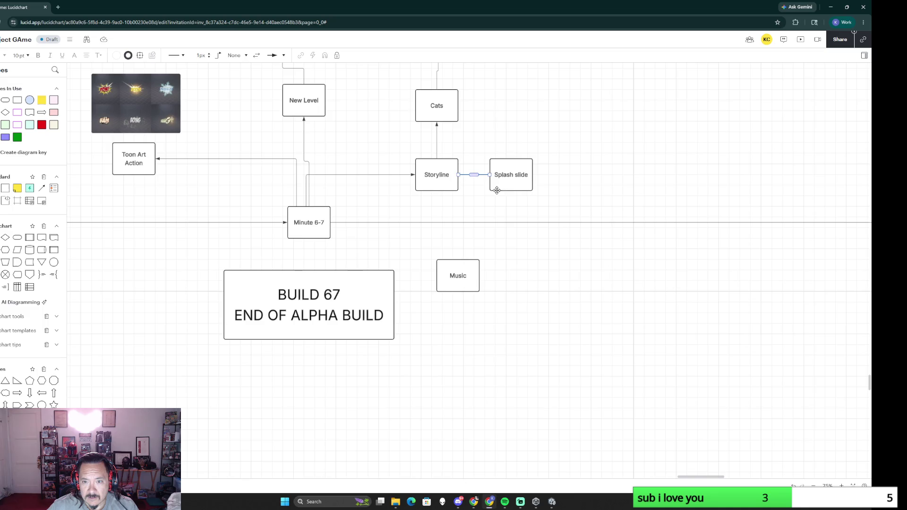
left_click(531, 349)
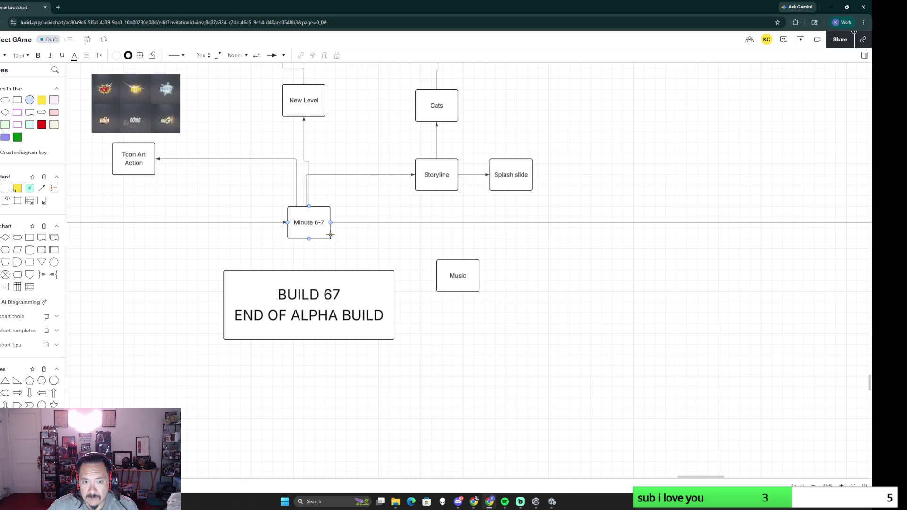
left_click_drag(330, 234, 460, 261)
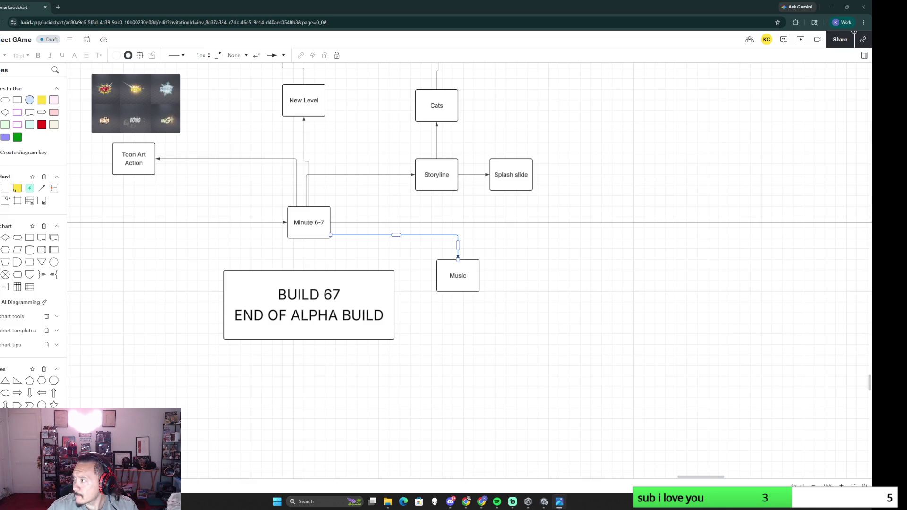
left_click(517, 320)
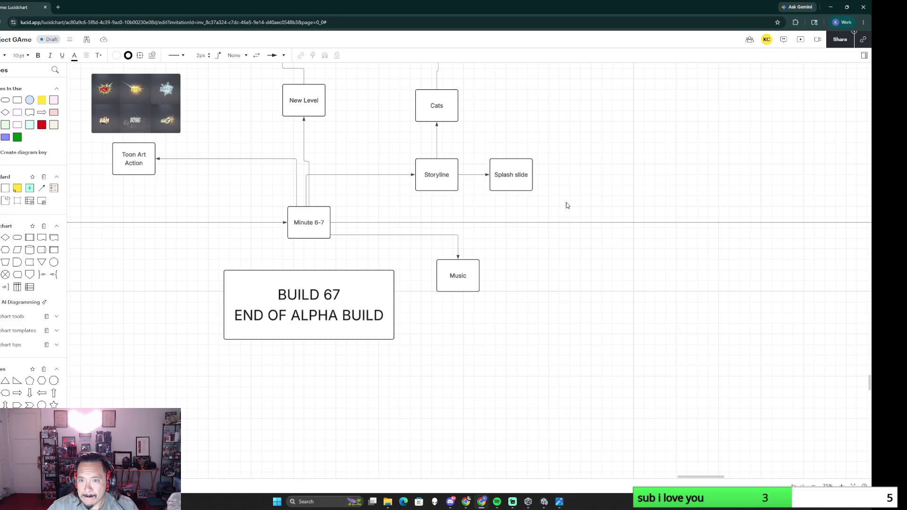
Paste the cat sketch as a small thumbnail beside Splash slide, then restore the browser window and move it left
left_click_drag(568, 199, 482, 255)
key("ctrl+v")
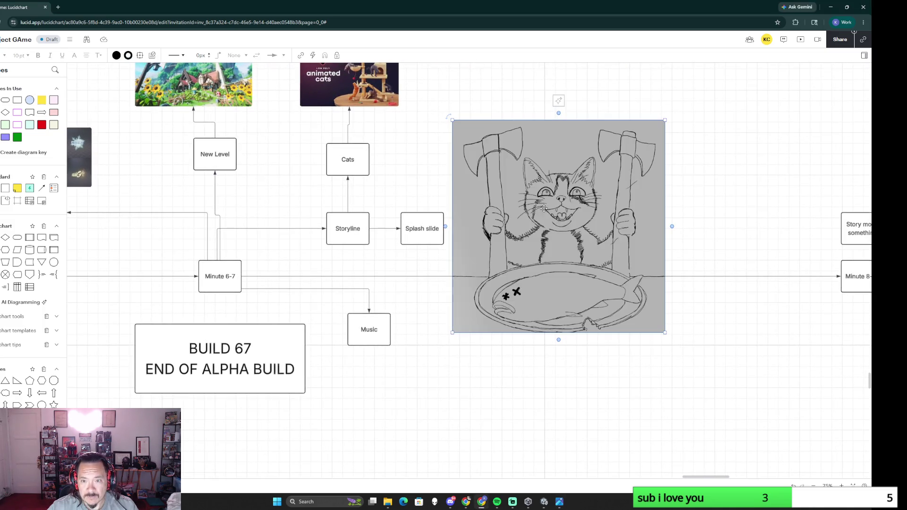
mouse_move(453, 123)
left_mouse_down()
mouse_move(617, 302)
mouse_move(475, 230)
left_mouse_up()
left_click(616, 245)
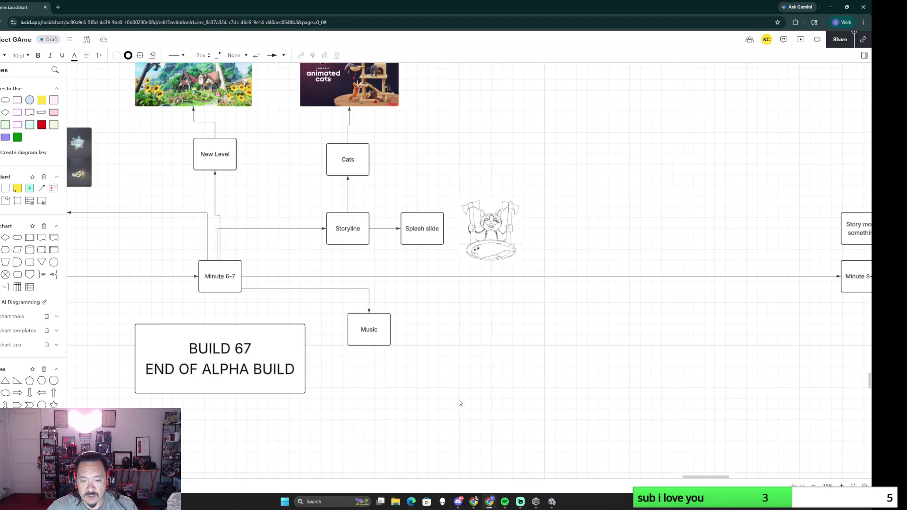
left_click(846, 6)
left_click_drag(608, 27, 486, 22)
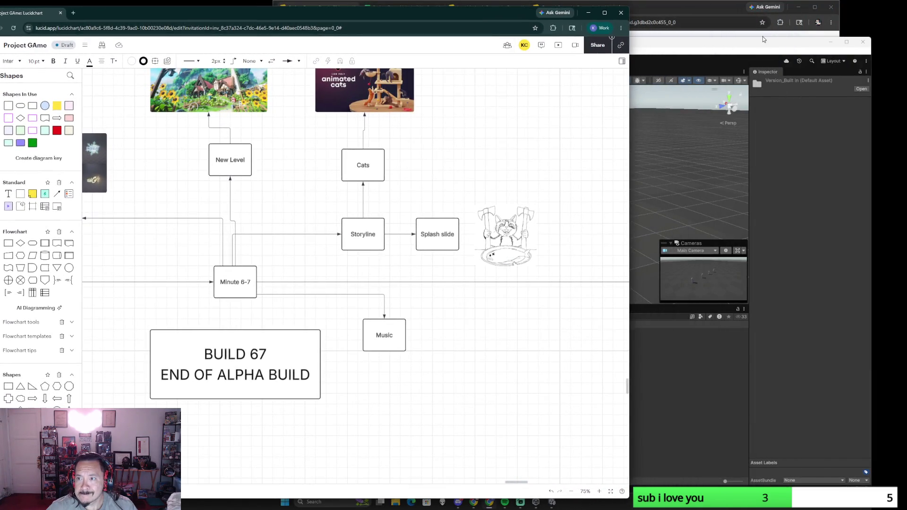
Bring Google Slides forward and show the 5/21 Alpha3 Part 3 Checkin slide
left_click(763, 48)
left_click(703, 10)
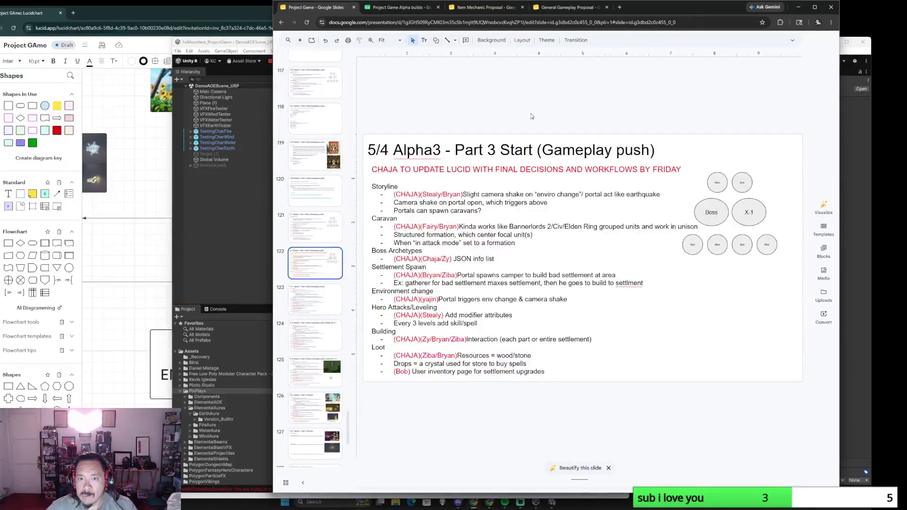
key("alt+Tab")
left_click(654, 12)
left_click(312, 408)
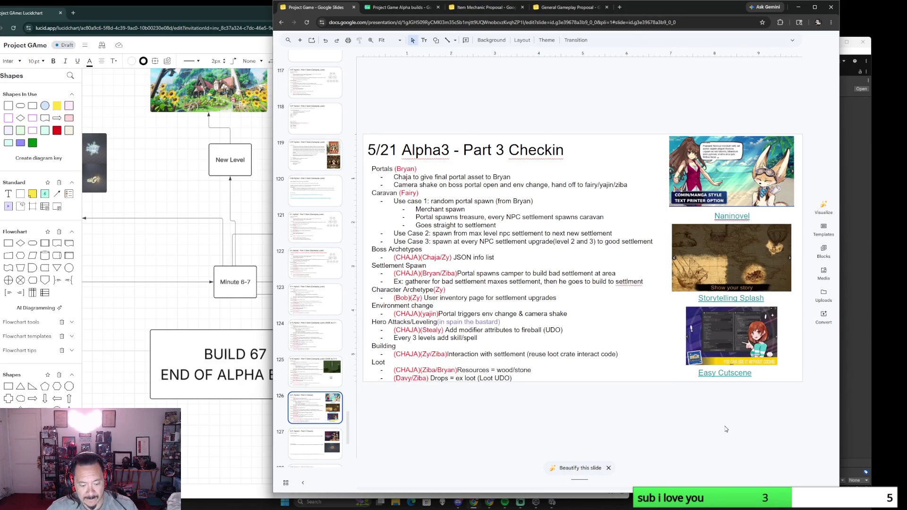
Snip the slide's three reference images and paste them right of the cat sketch in Lucidchart
key("super+shift+s")
left_click_drag(665, 134, 805, 388)
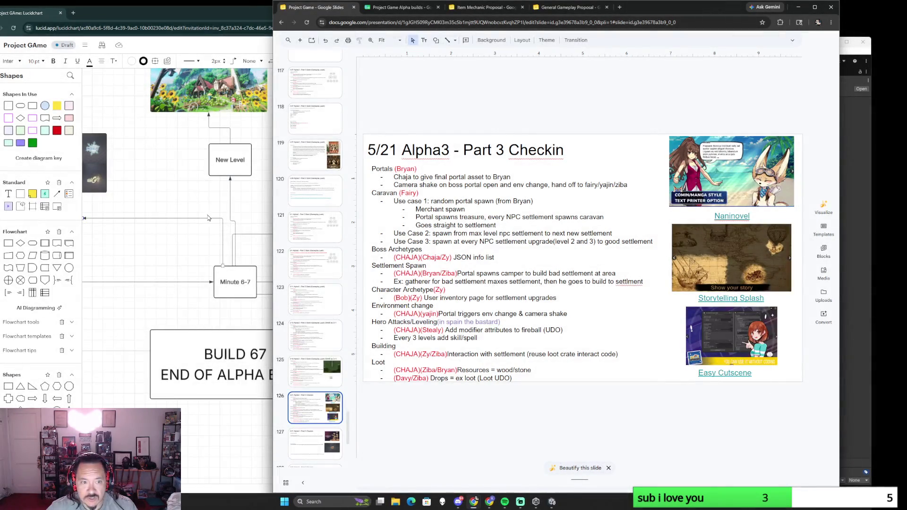
key("alt+Tab")
key("ctrl+v")
left_click_drag(542, 319, 598, 159)
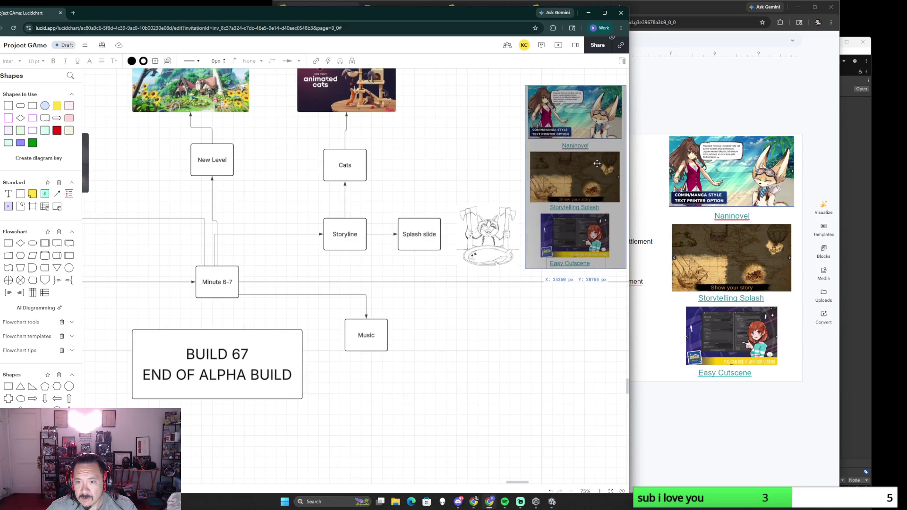
Review the neighbouring slides up to Assets Purchased, then return to the Lucidchart board
left_click(799, 109)
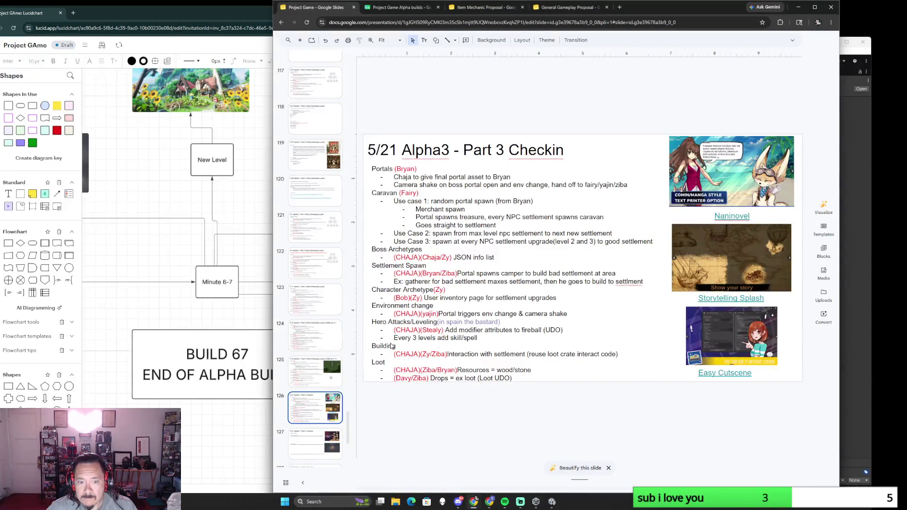
left_click(321, 386)
left_click(316, 415)
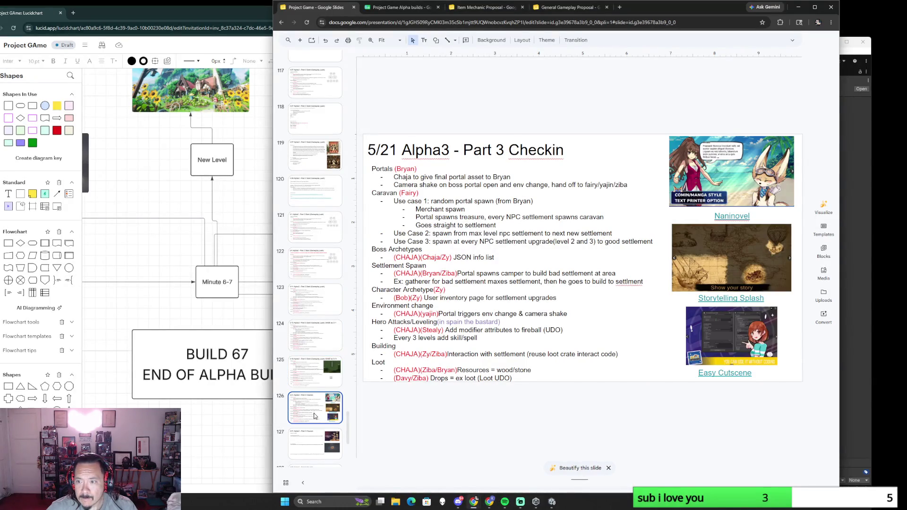
left_click(325, 451)
scroll(324, 426, "down", 1)
scroll(324, 397, "down", 2)
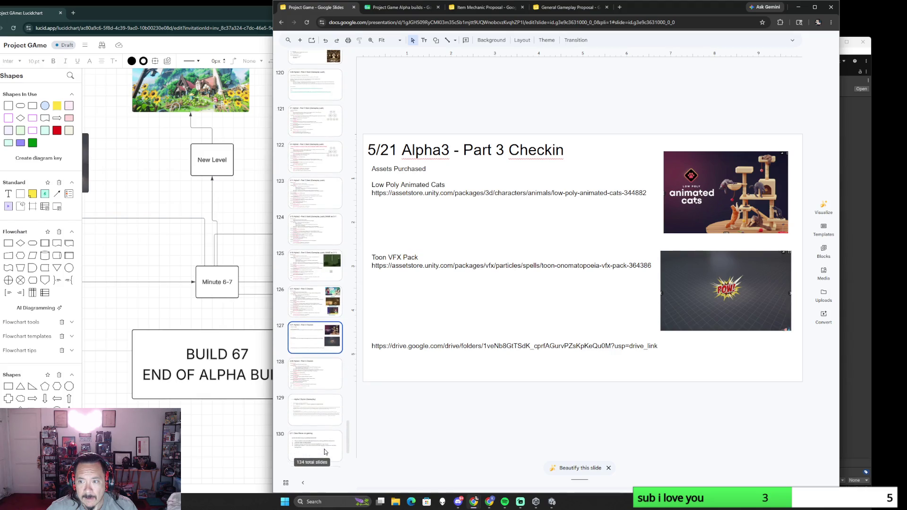
left_click(181, 310)
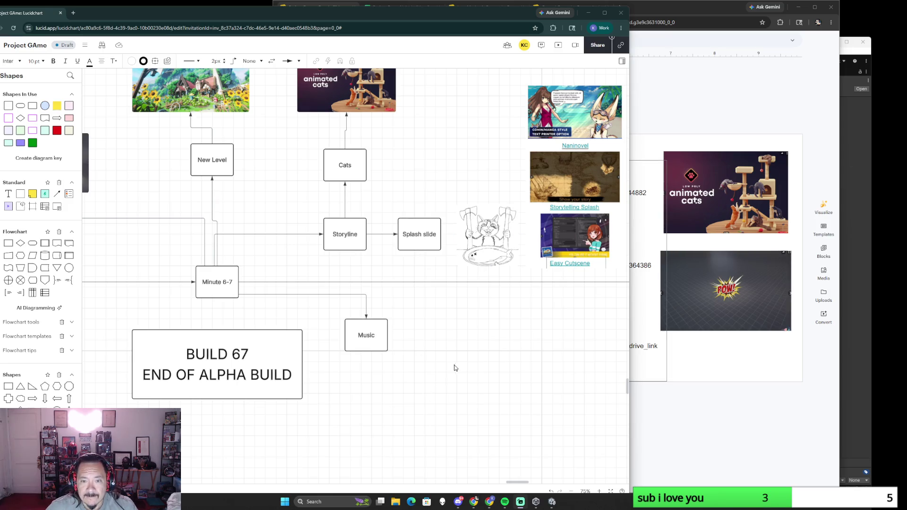
scroll(449, 370, "down", 2)
scroll(451, 371, "down", 1)
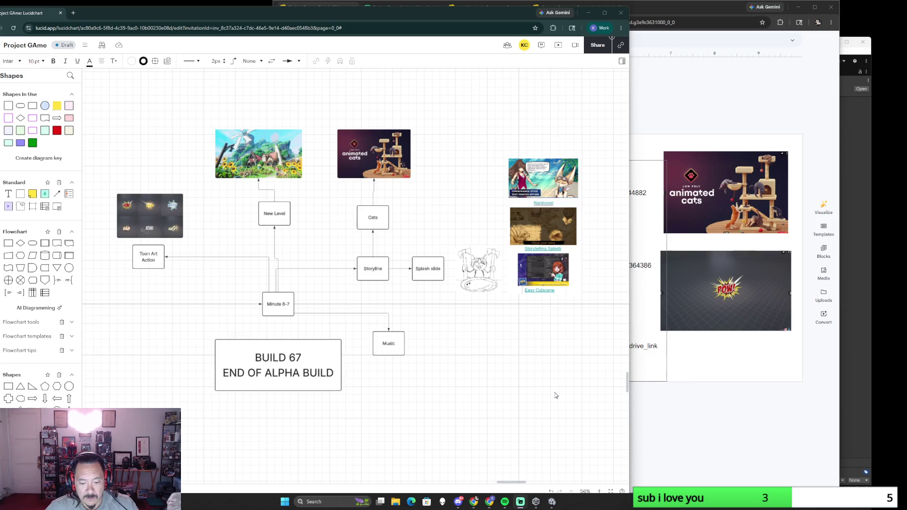
left_click(389, 349)
left_click(487, 258)
left_click(380, 240)
left_click_drag(312, 250, 408, 262)
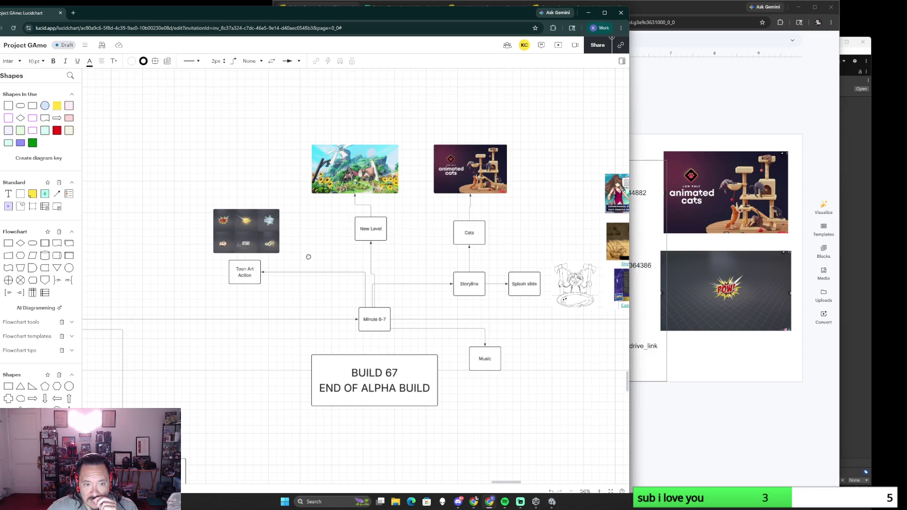
left_click_drag(307, 257, 372, 211)
scroll(334, 249, "down", 3)
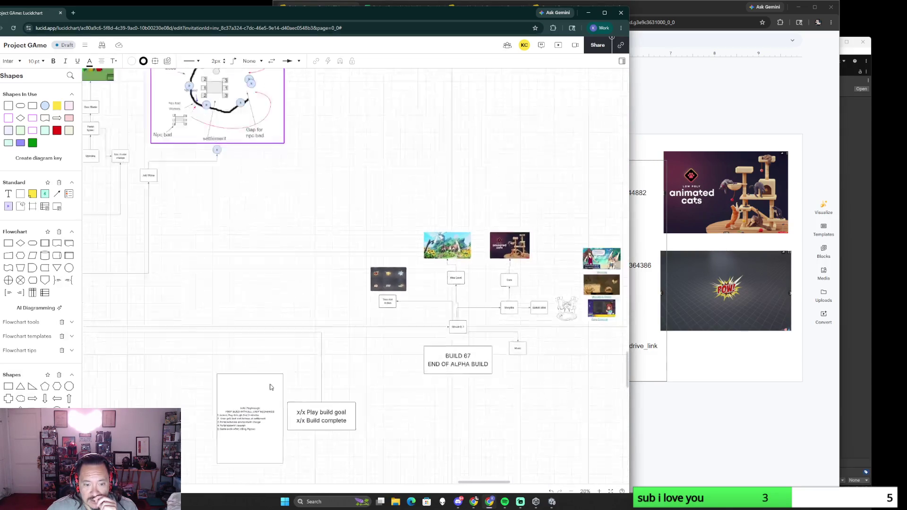
scroll(290, 378, "down", 3)
Pan the board left to the Gear Levels and Spell CSV notes
left_click_drag(228, 348, 446, 356)
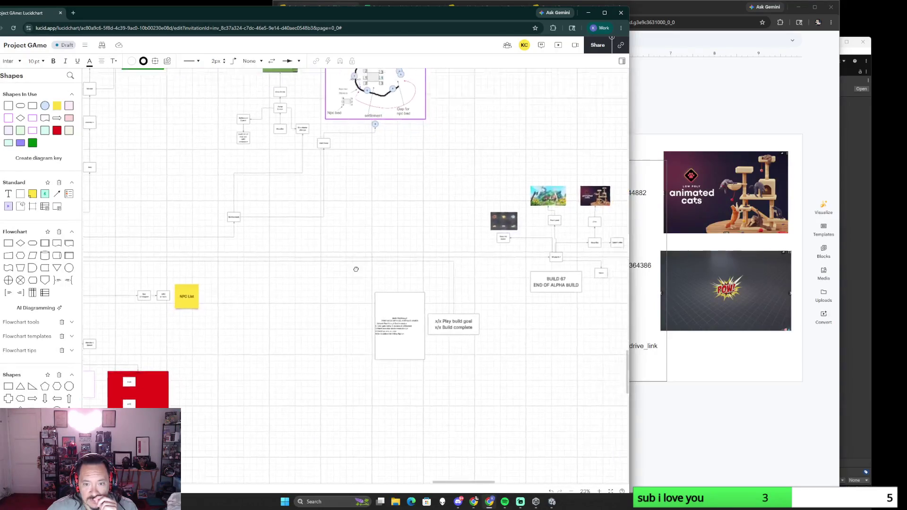
left_click_drag(234, 270, 394, 304)
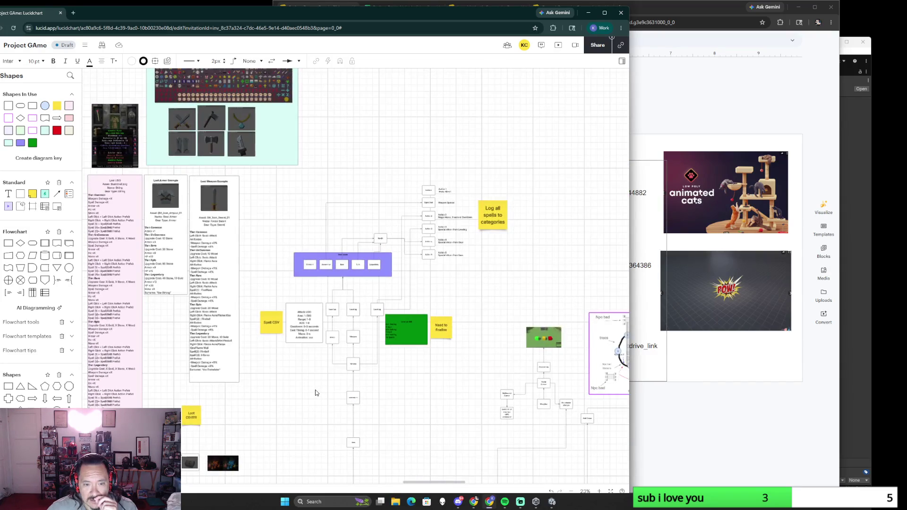
scroll(320, 392, "up", 3)
scroll(317, 394, "up", 2)
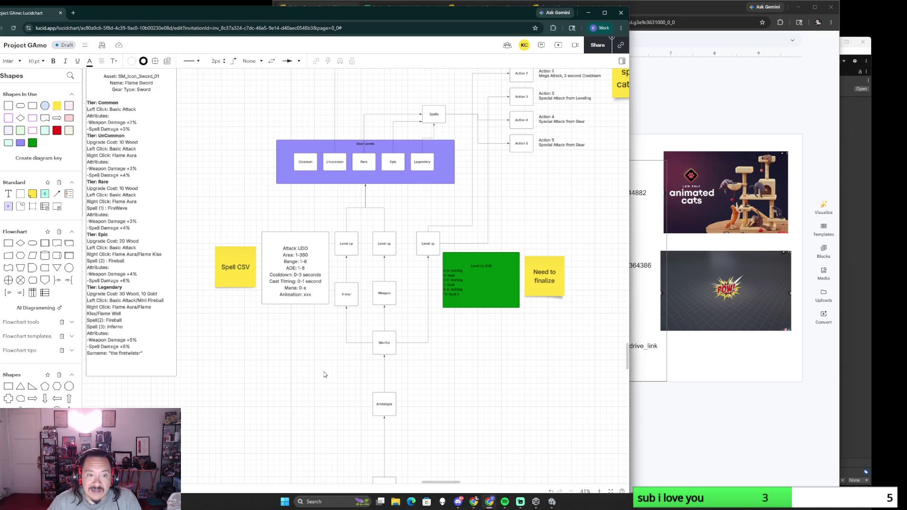
scroll(236, 344, "down", 5)
scroll(213, 343, "up", 2)
scroll(177, 342, "up", 2)
left_click_drag(146, 341, 251, 345)
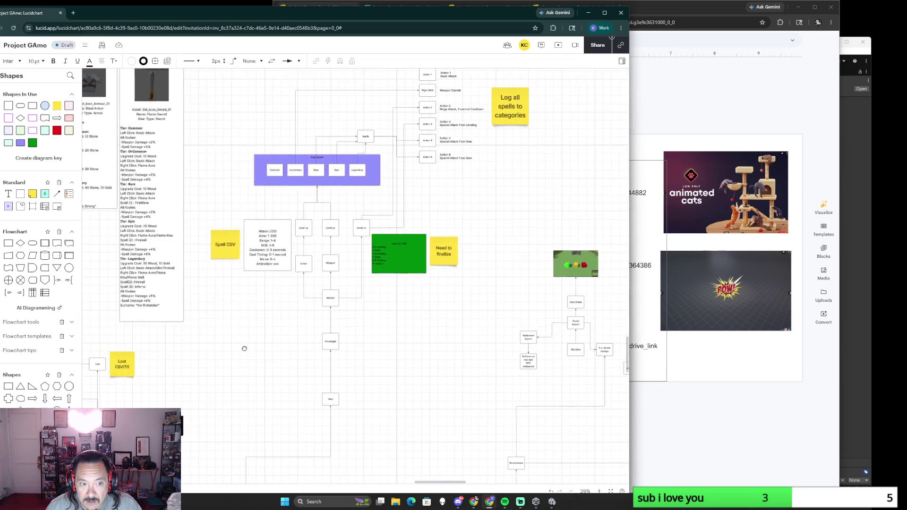
left_click(268, 254)
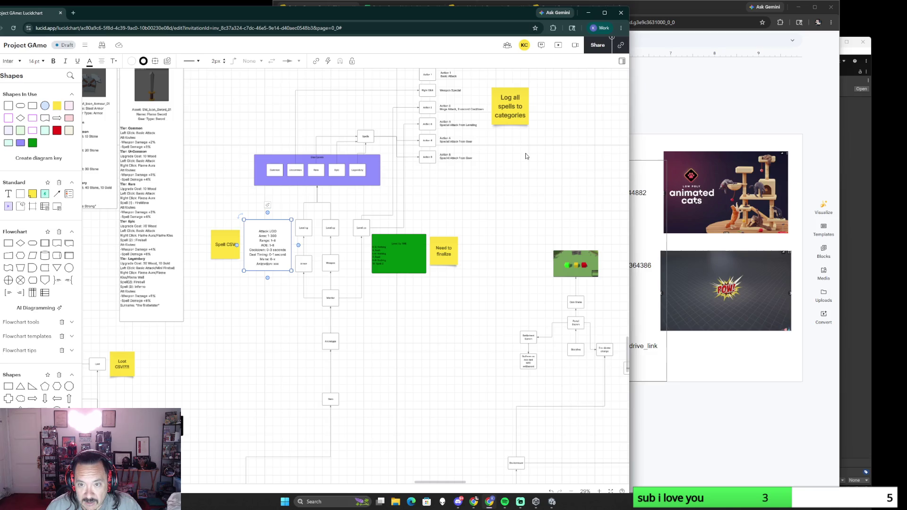
scroll(420, 360, "down", 3)
scroll(419, 360, "down", 5)
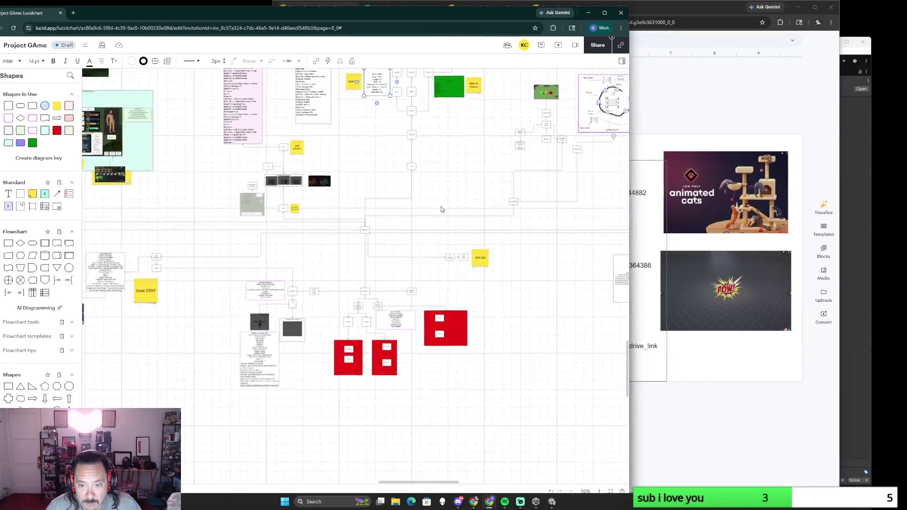
scroll(321, 385, "up", 2)
scroll(300, 330, "up", 2)
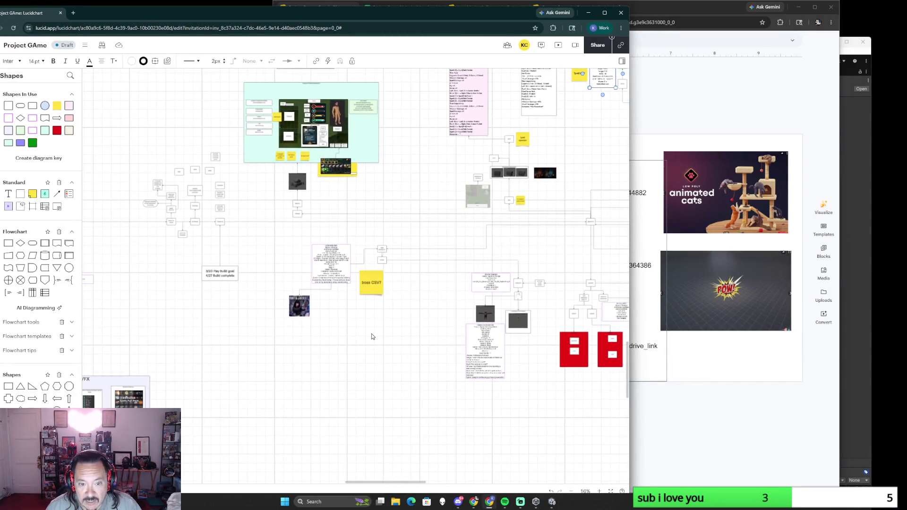
scroll(372, 334, "up", 3)
scroll(371, 335, "up", 1)
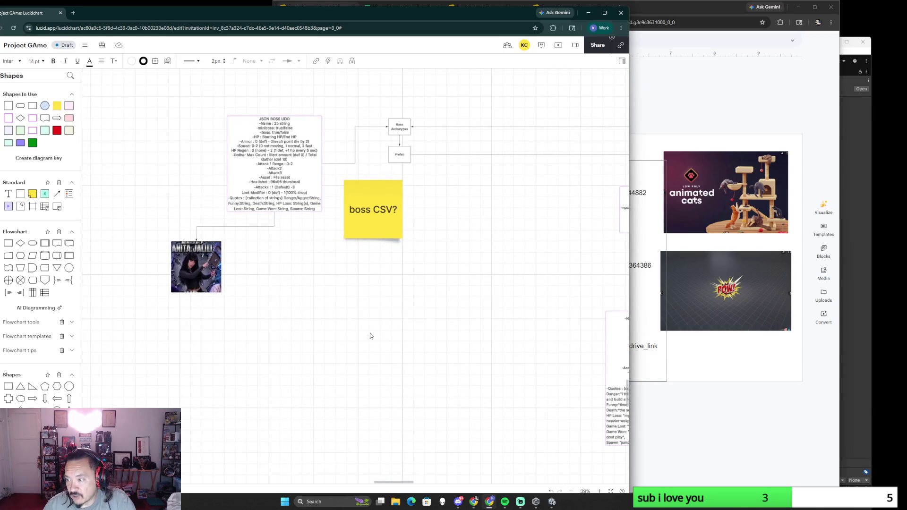
scroll(370, 336, "down", 5)
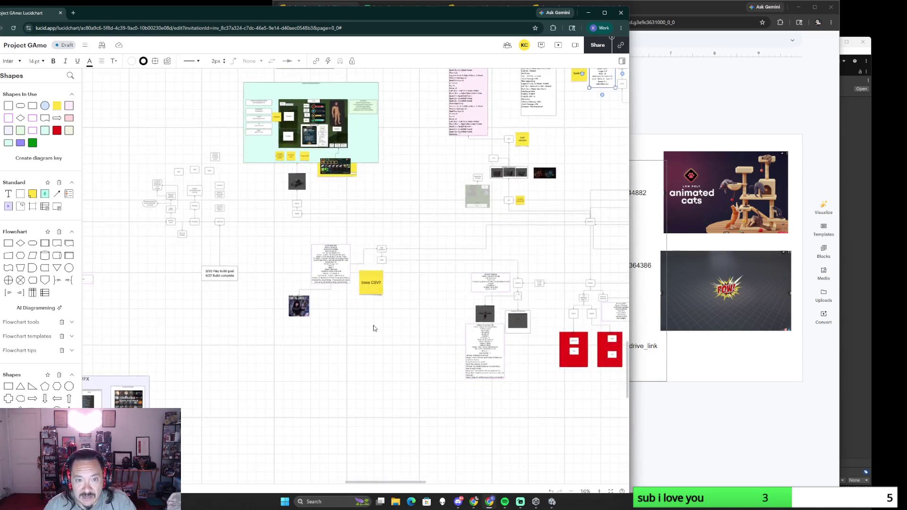
scroll(371, 355, "up", 3)
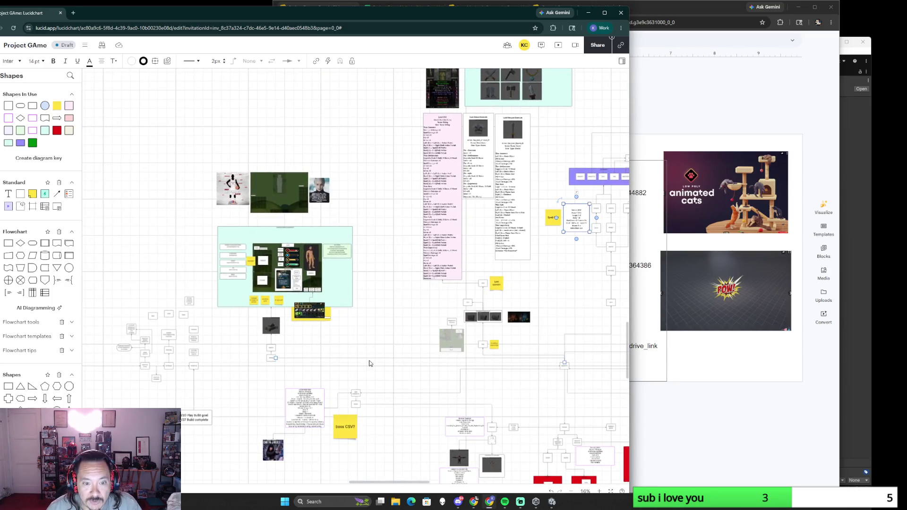
scroll(370, 360, "up", 2)
scroll(370, 362, "up", 2)
left_click(318, 282)
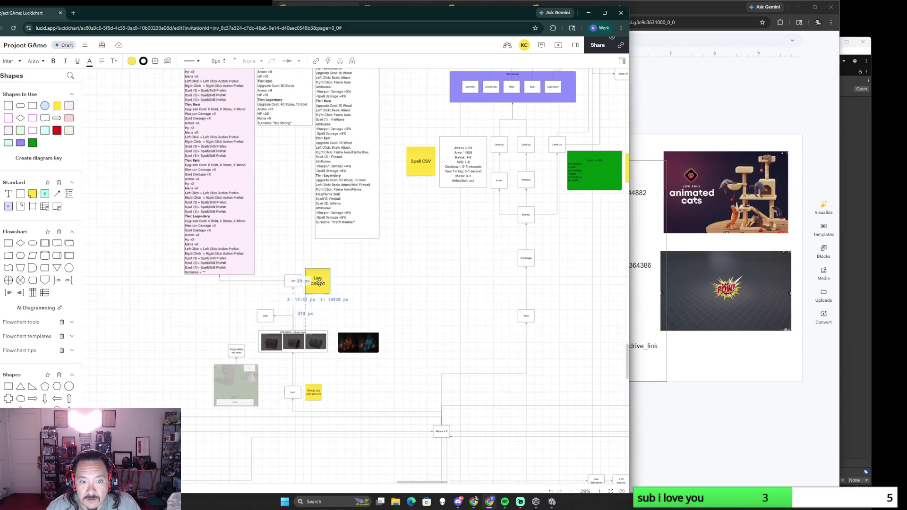
Resize the Loot CSV?! sticky note to roughly 360 × 360 px below the gear-level tiers
left_click_drag(330, 292, 346, 309)
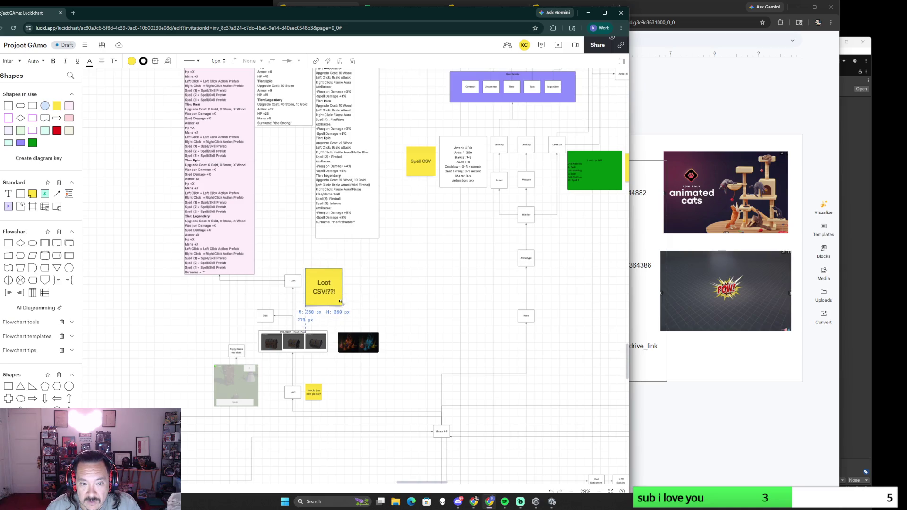
scroll(425, 336, "down", 2)
left_click_drag(441, 352, 303, 311)
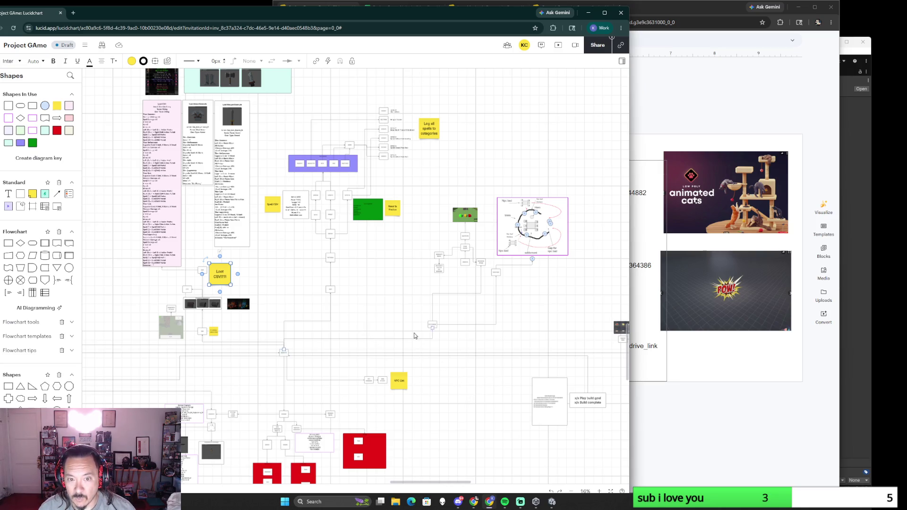
scroll(453, 377, "down", 2)
scroll(454, 376, "left", 2)
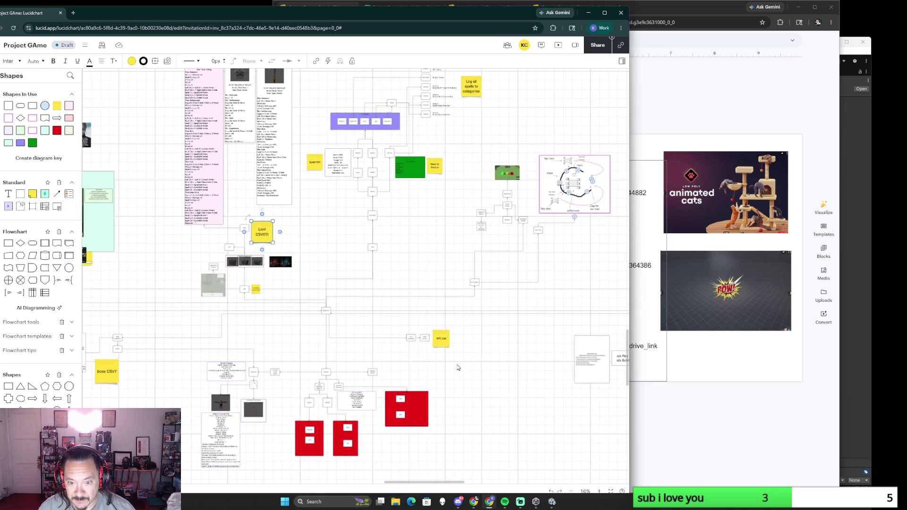
Drag the NPC List sticky note's corner handle outward to roughly double its size
left_click_drag(451, 349, 465, 362)
scroll(419, 284, "up", 2)
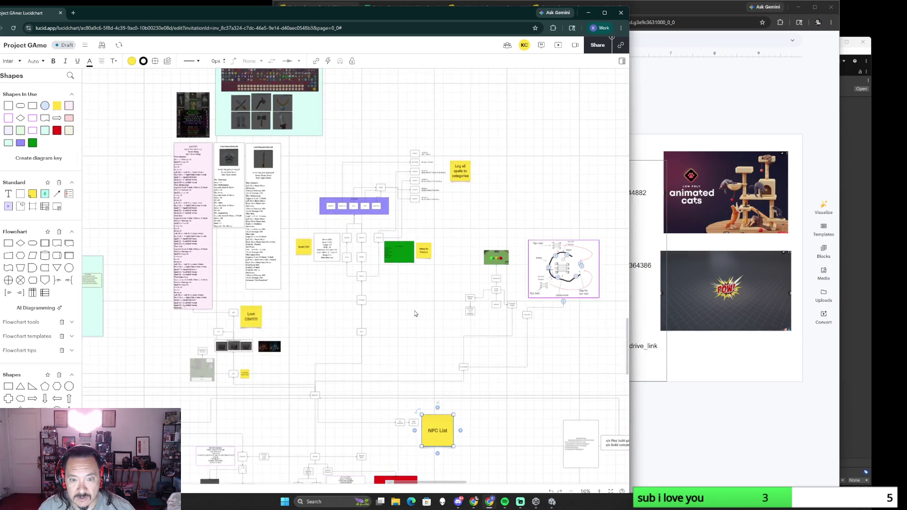
scroll(418, 291, "up", 3)
scroll(400, 342, "down", 3)
scroll(425, 248, "down", 2)
scroll(444, 199, "left", 2)
scroll(444, 200, "up", 1)
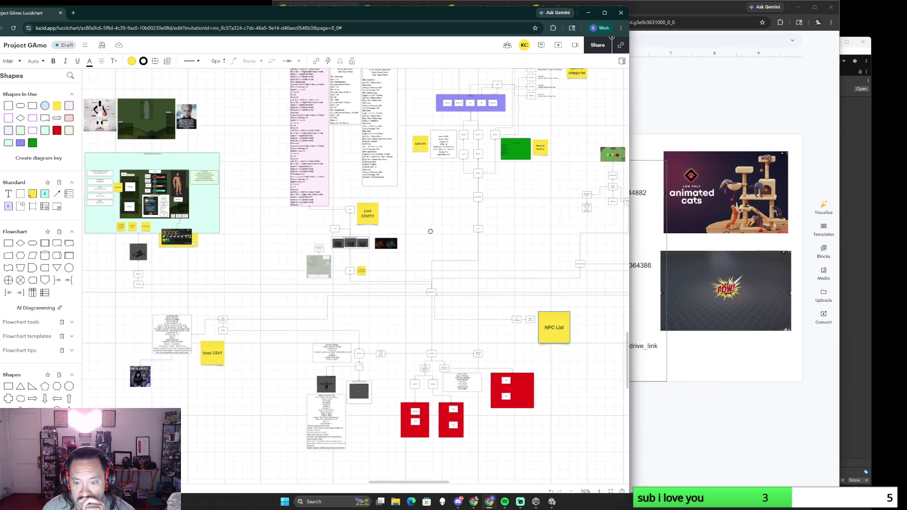
scroll(389, 194, "down", 2)
scroll(389, 195, "right", 2)
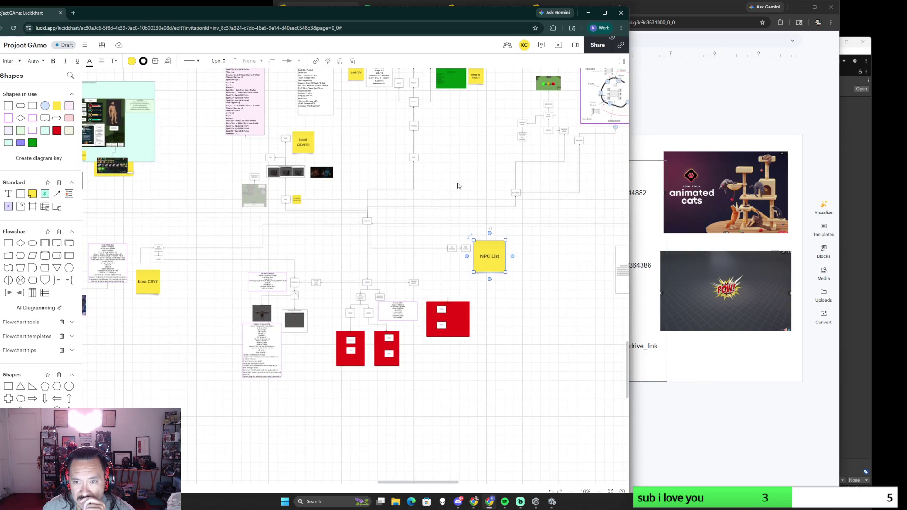
scroll(489, 231, "up", 2)
scroll(437, 299, "up", 2)
Marquee-select the Mob Algo note with its diagram and move the group beside the NPC List note
mouse_move(312, 257)
left_mouse_down()
mouse_move(379, 202)
mouse_move(573, 247)
left_mouse_up()
left_click_drag(557, 207, 312, 257)
left_click_drag(131, 119, 216, 167)
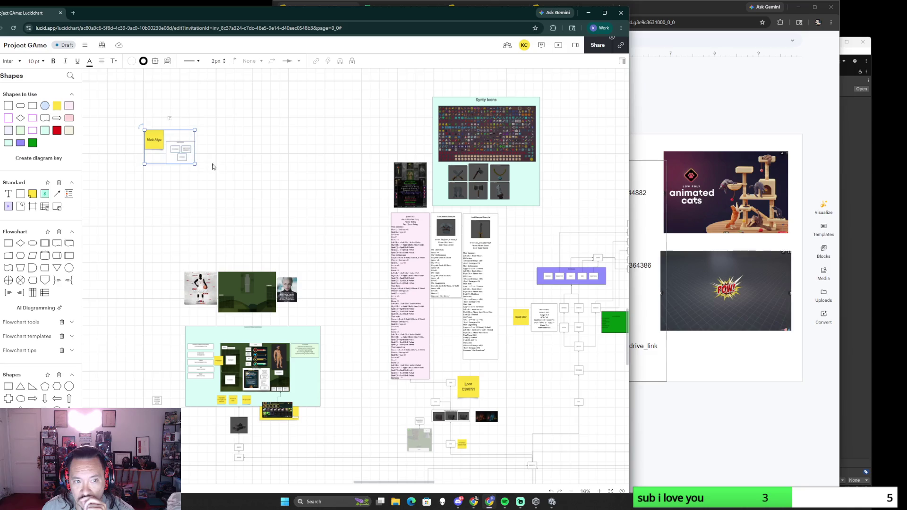
left_click_drag(172, 148, 269, 195)
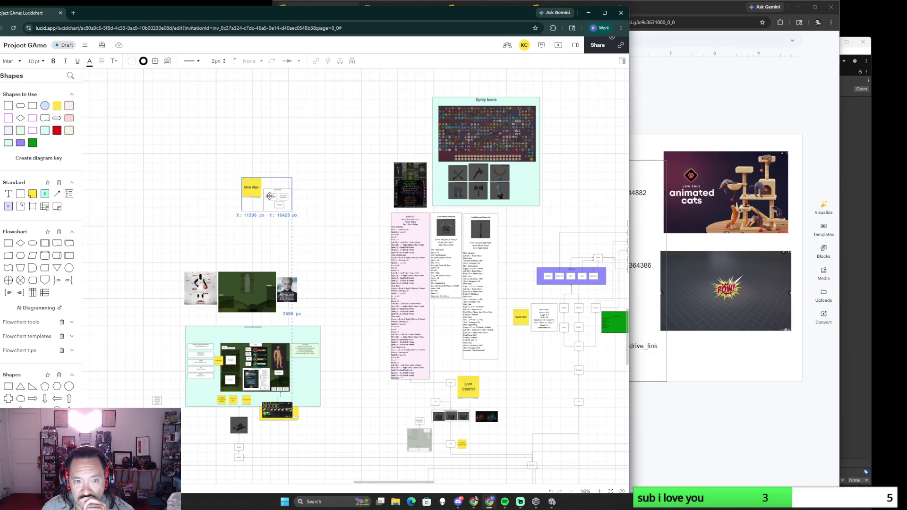
scroll(300, 216, "up", 3)
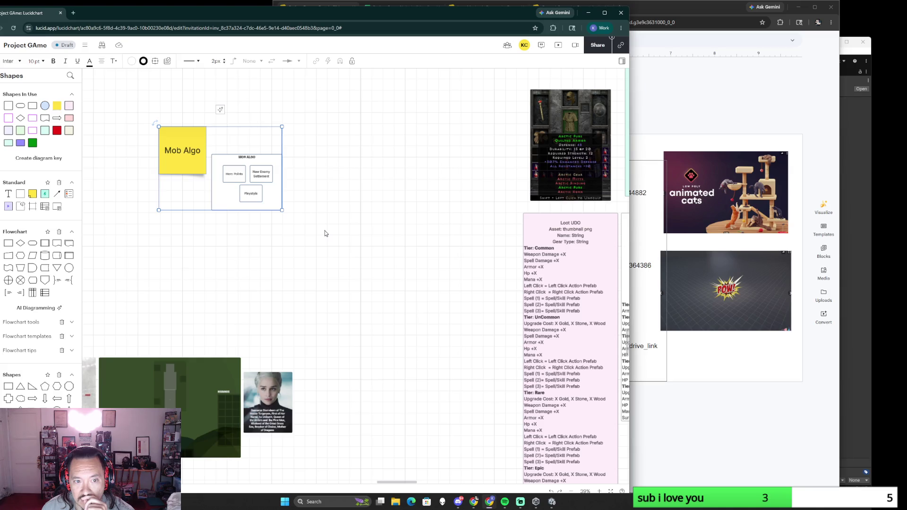
scroll(326, 233, "down", 4)
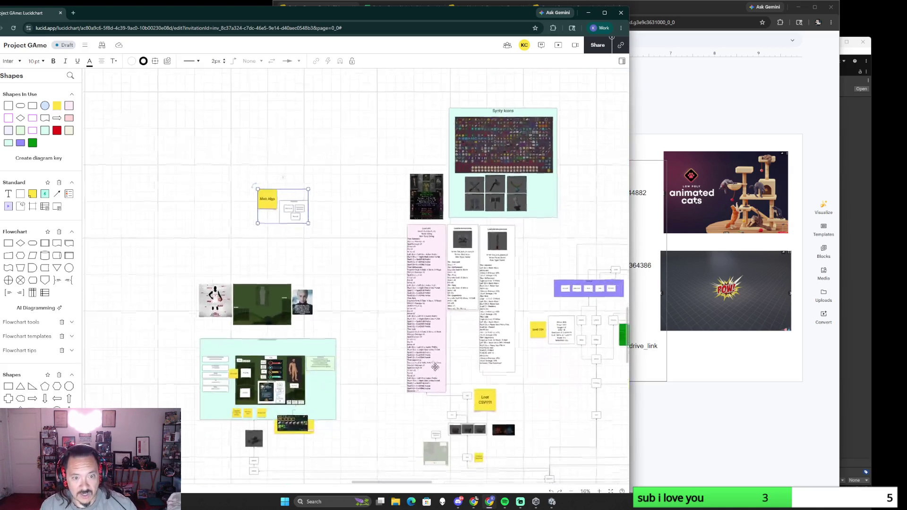
scroll(435, 368, "down", 3)
scroll(435, 368, "right", 4)
mouse_move(149, 115)
left_mouse_down()
mouse_move(527, 386)
mouse_move(590, 441)
left_mouse_up()
scroll(408, 335, "up", 4)
scroll(408, 334, "up", 2)
left_click_drag(426, 240, 417, 218)
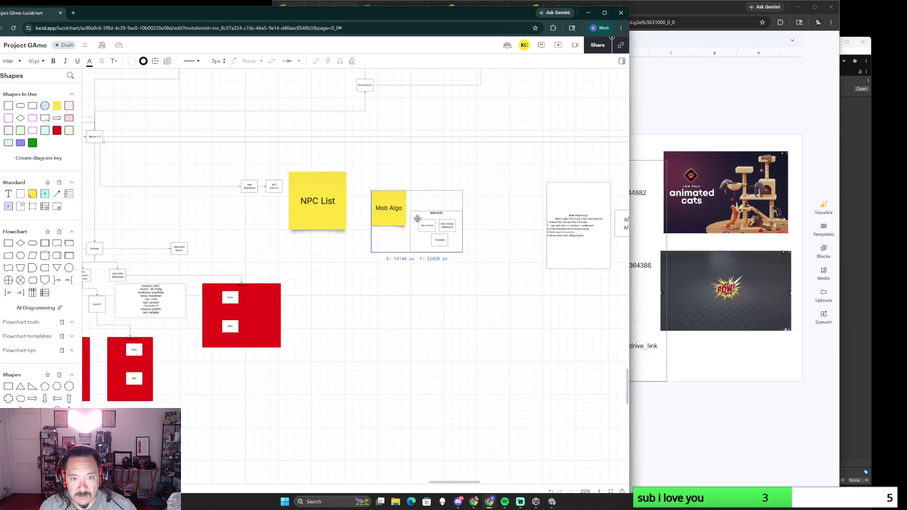
left_click(412, 362)
scroll(410, 378, "down", 3)
scroll(411, 381, "down", 2)
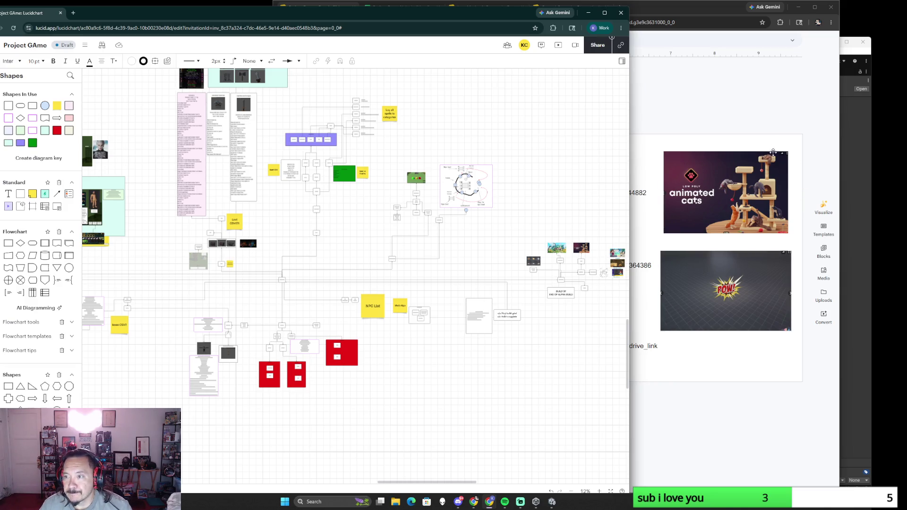
In the General Gameplay Proposal deck, show the Classes slide and select its class-tree wheel image
left_click(751, 90)
left_click(567, 8)
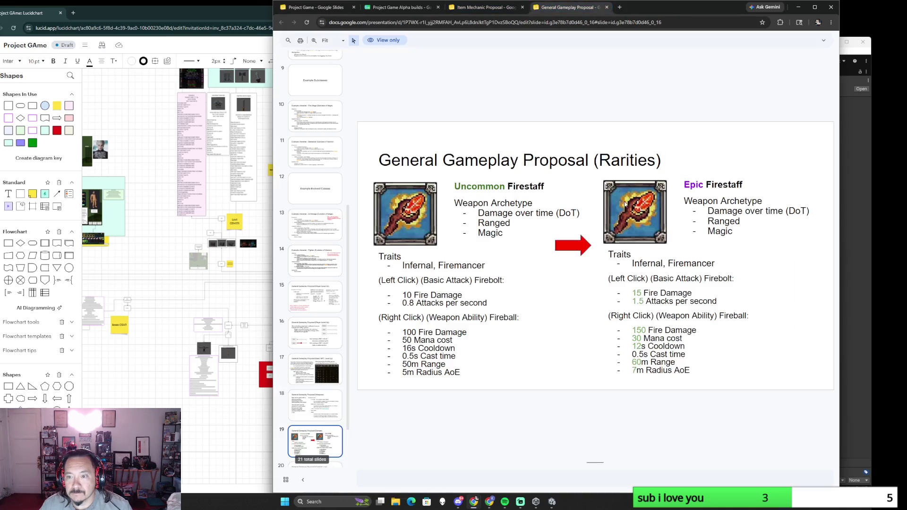
scroll(328, 250, "up", 10)
left_click(315, 71)
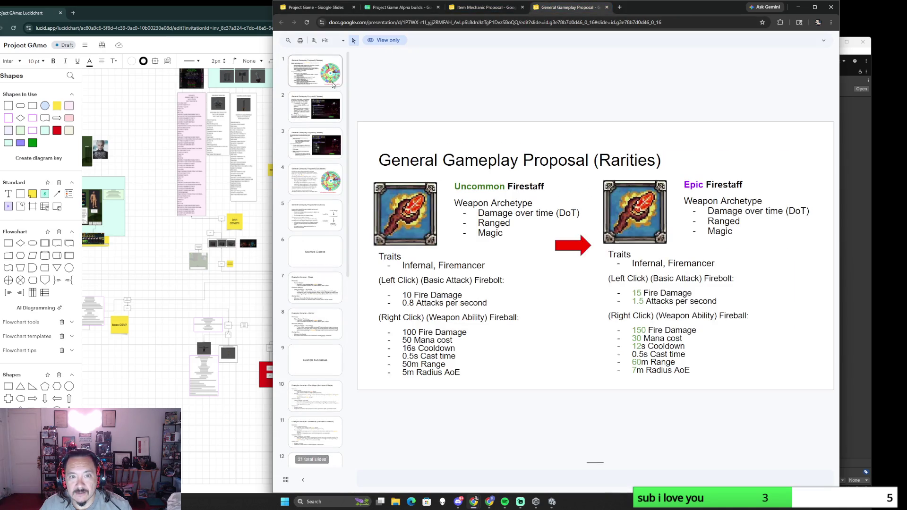
left_click(706, 217)
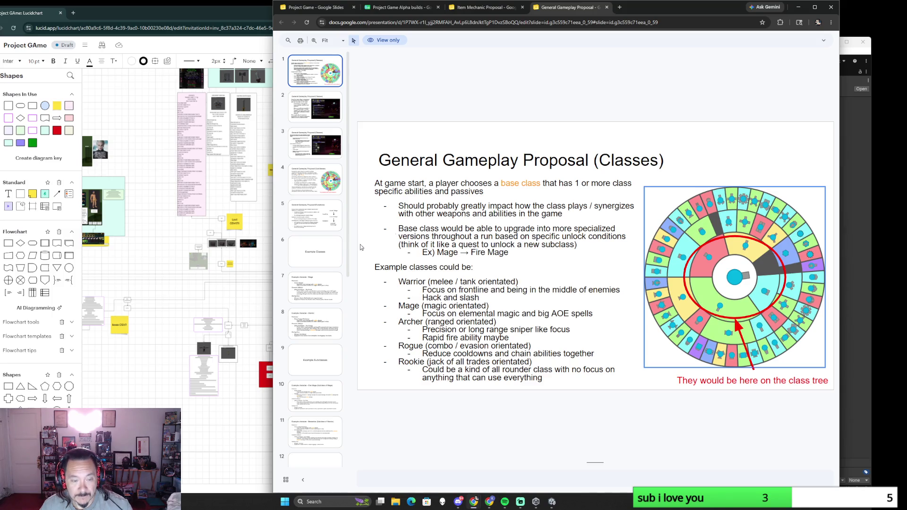
left_click(177, 327)
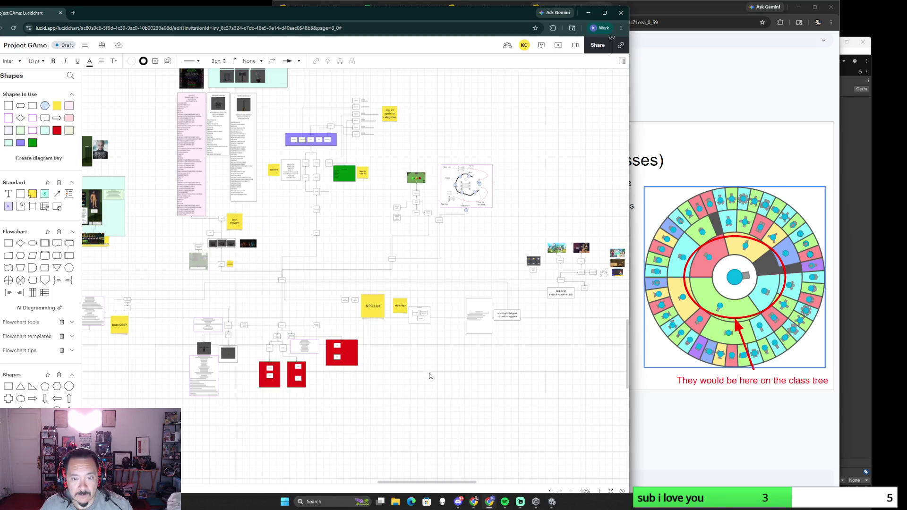
Paste the class-tree wheel image onto the board beneath the Mob Algo diagram
key("ctrl+v")
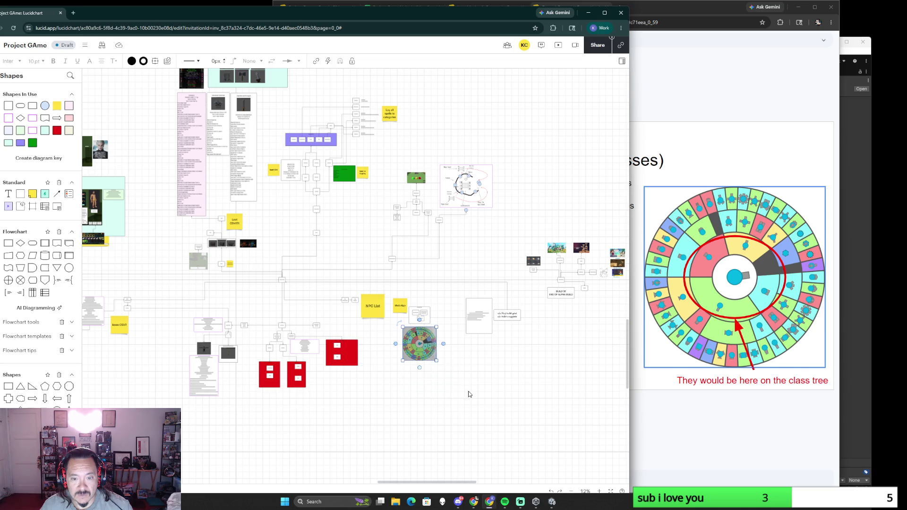
scroll(467, 394, "up", 3)
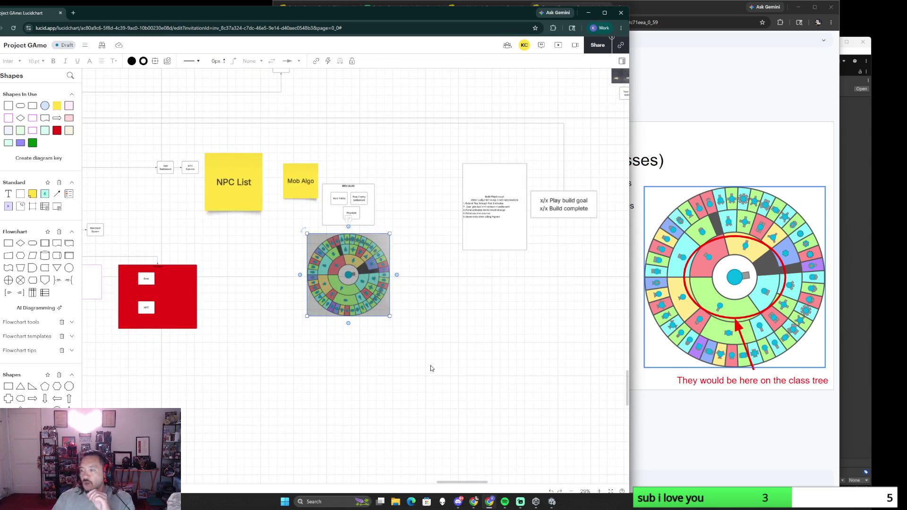
scroll(270, 408, "down", 1)
scroll(270, 408, "down", 2)
scroll(277, 355, "up", 3)
scroll(282, 307, "down", 3)
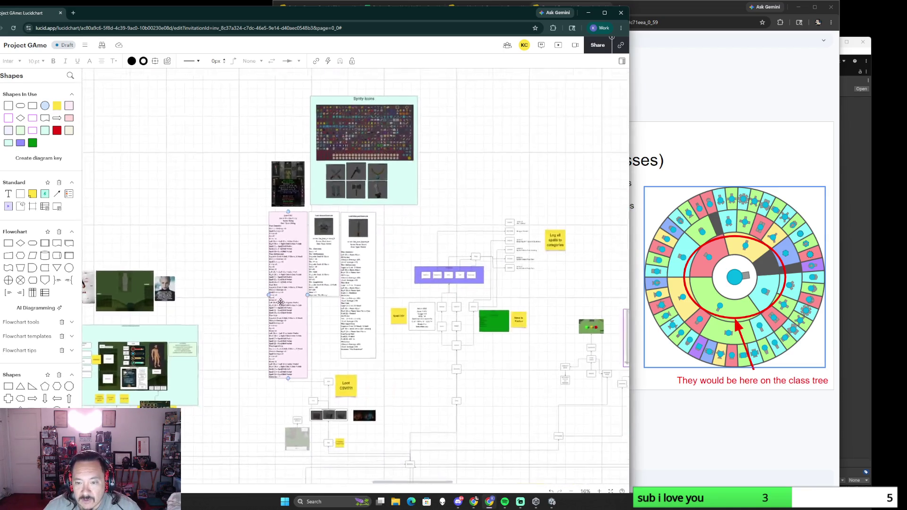
scroll(416, 325, "up", 2)
scroll(318, 367, "up", 1)
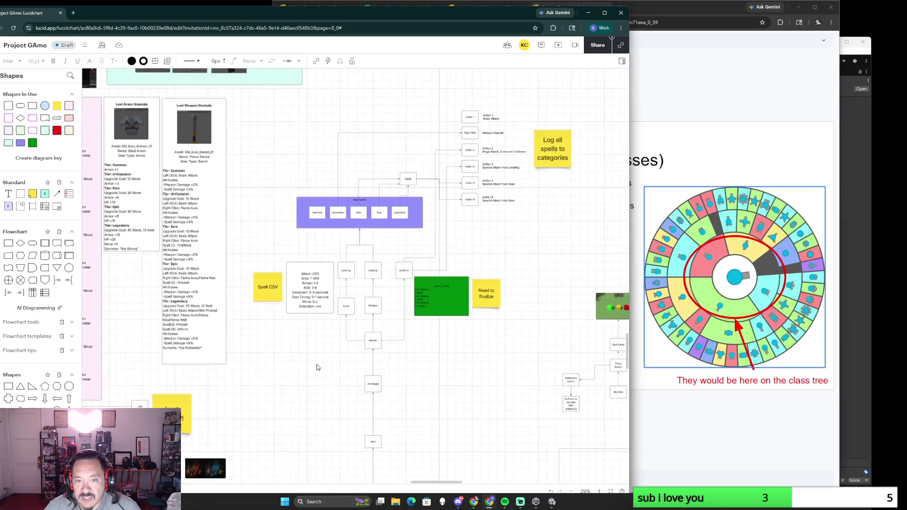
scroll(317, 367, "up", 2)
scroll(316, 197, "up", 1)
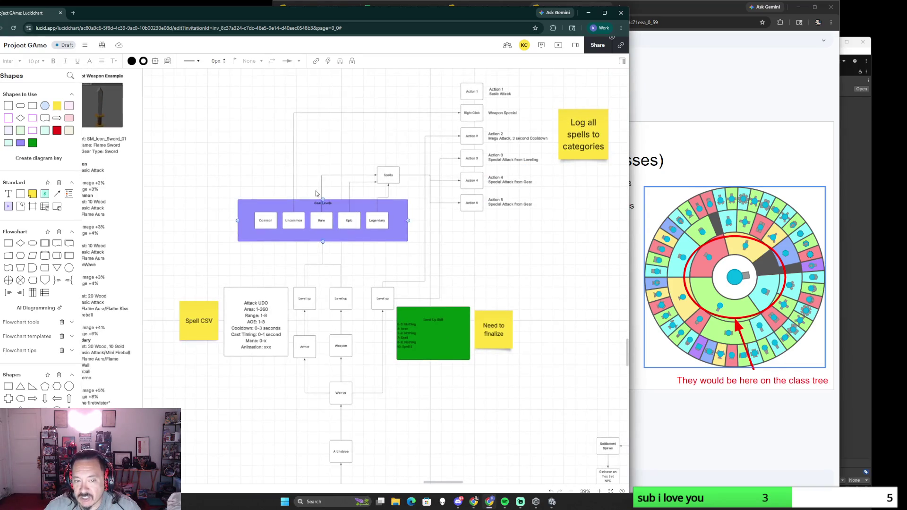
scroll(525, 425, "down", 2)
scroll(478, 367, "down", 1)
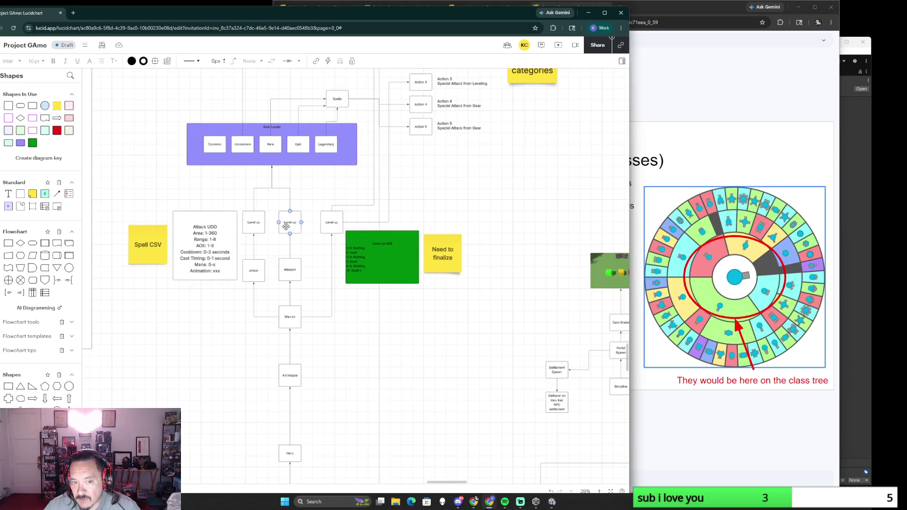
scroll(438, 388, "down", 1)
scroll(468, 415, "down", 4)
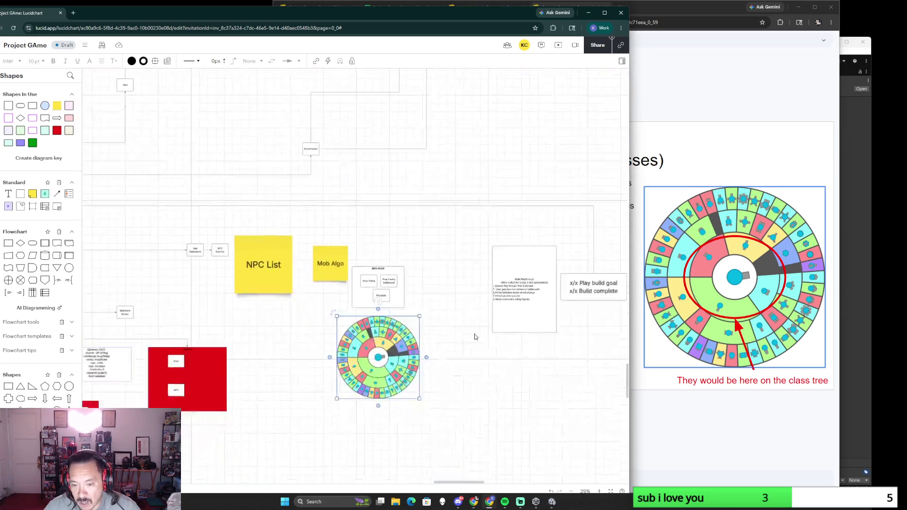
scroll(462, 371, "down", 1)
scroll(475, 339, "up", 1)
scroll(475, 339, "up", 1)
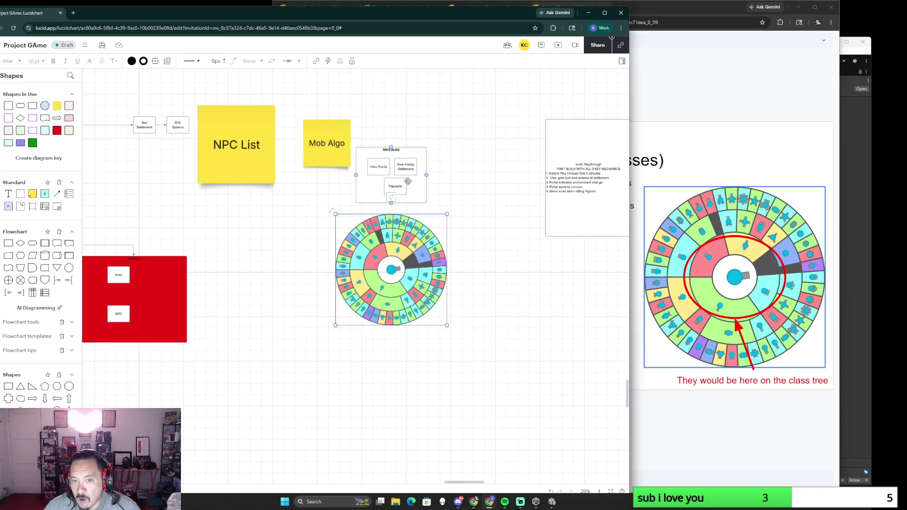
scroll(498, 314, "up", 1)
scroll(498, 314, "up", 1)
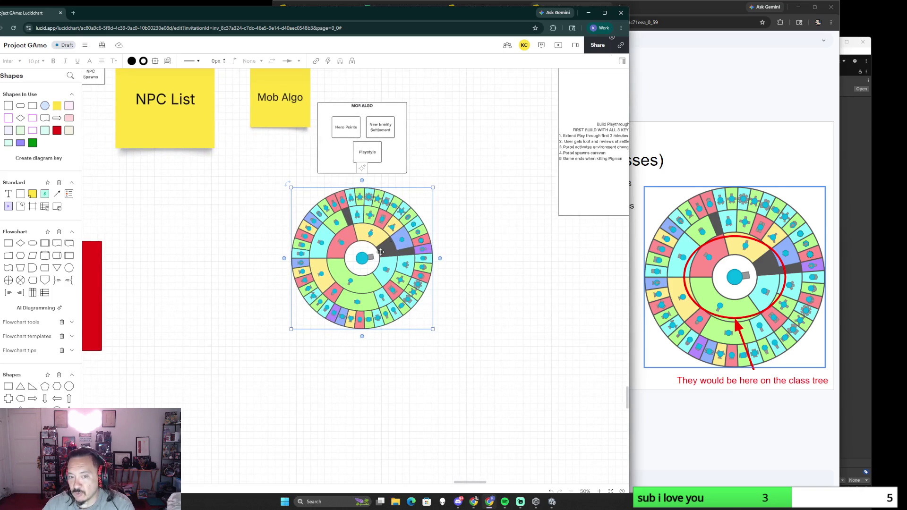
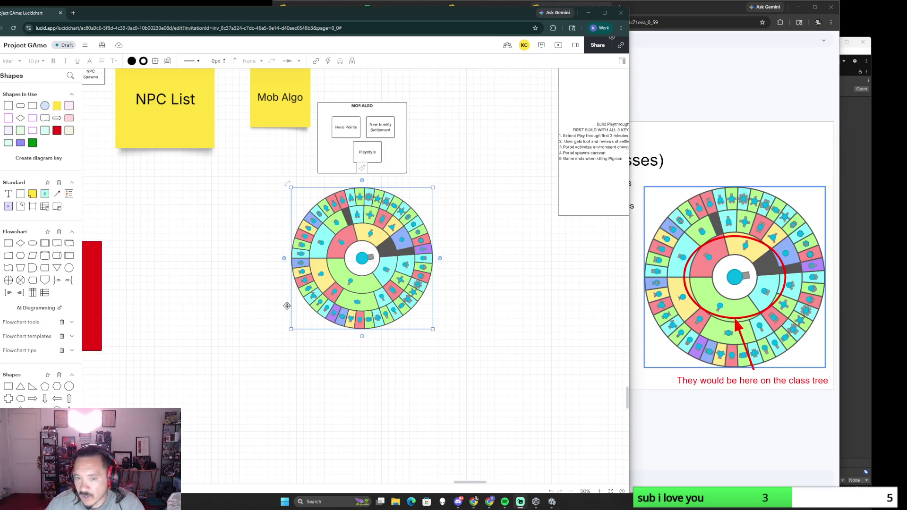
scroll(308, 309, "down", 3)
scroll(475, 312, "down", 2)
scroll(475, 311, "up", 2)
scroll(453, 340, "up", 1)
scroll(431, 390, "up", 1)
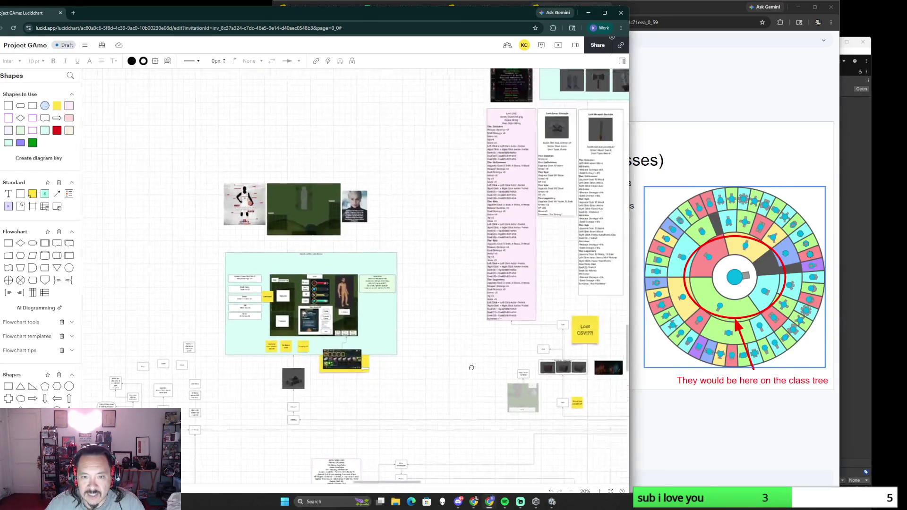
scroll(339, 375, "up", 2)
scroll(339, 375, "left", 3)
scroll(339, 375, "down", 1)
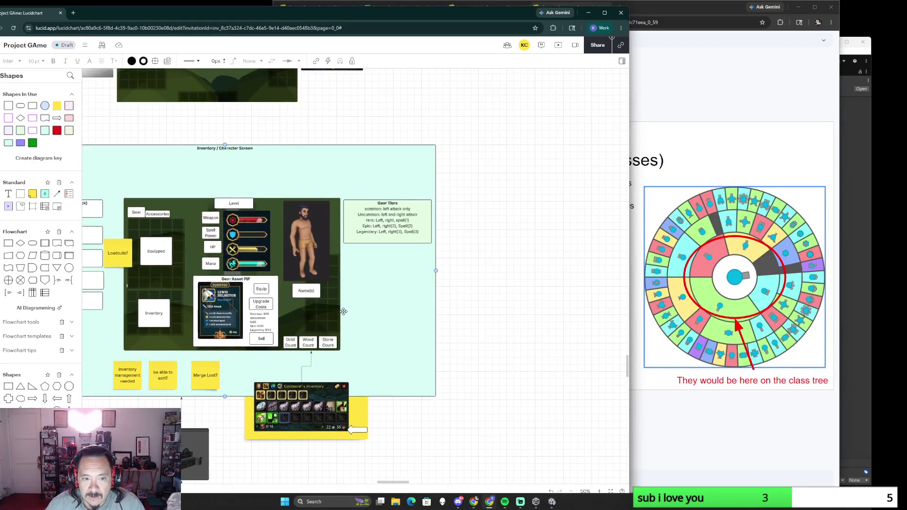
Select the Inventory / Character Screen panel, then the Minute 20 box on the build 67 timeline
left_click(423, 339)
scroll(464, 328, "down", 5)
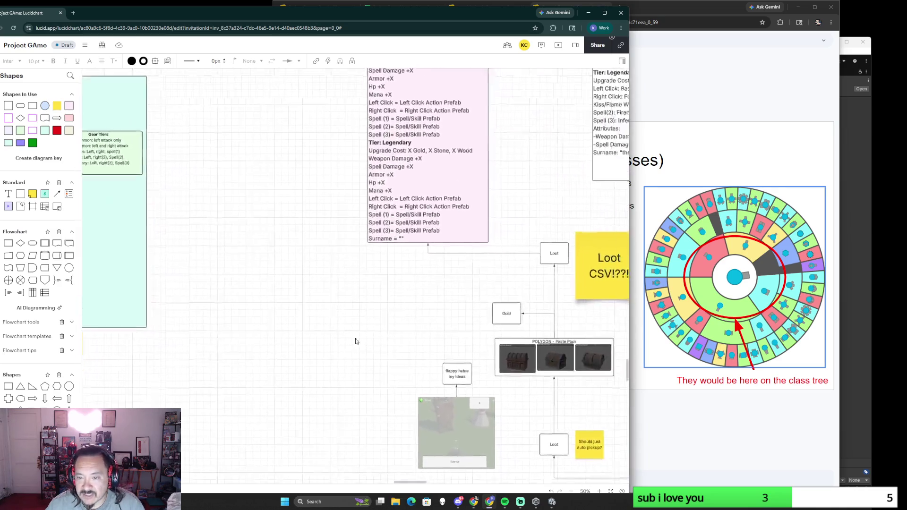
scroll(437, 398, "down", 3)
scroll(437, 398, "down", 3)
scroll(437, 398, "right", 3)
scroll(437, 386, "down", 1)
scroll(437, 386, "right", 1)
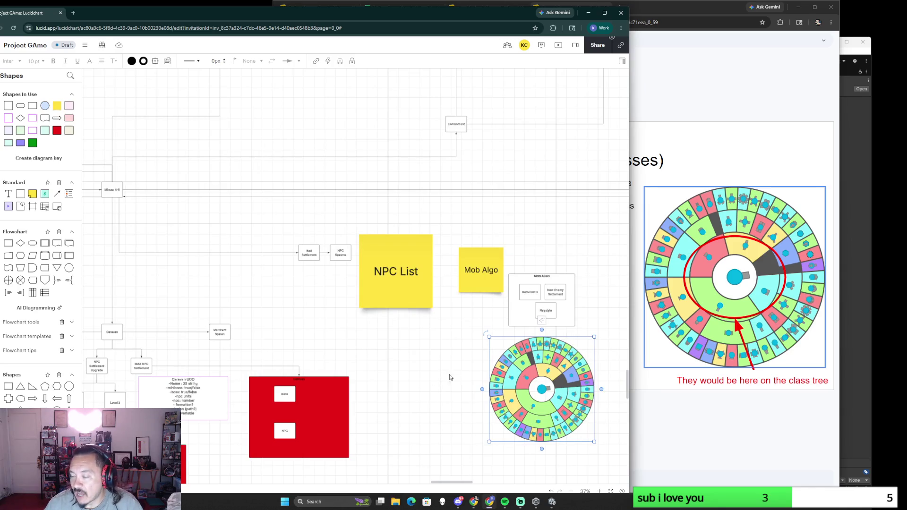
scroll(443, 376, "down", 3)
scroll(444, 376, "right", 3)
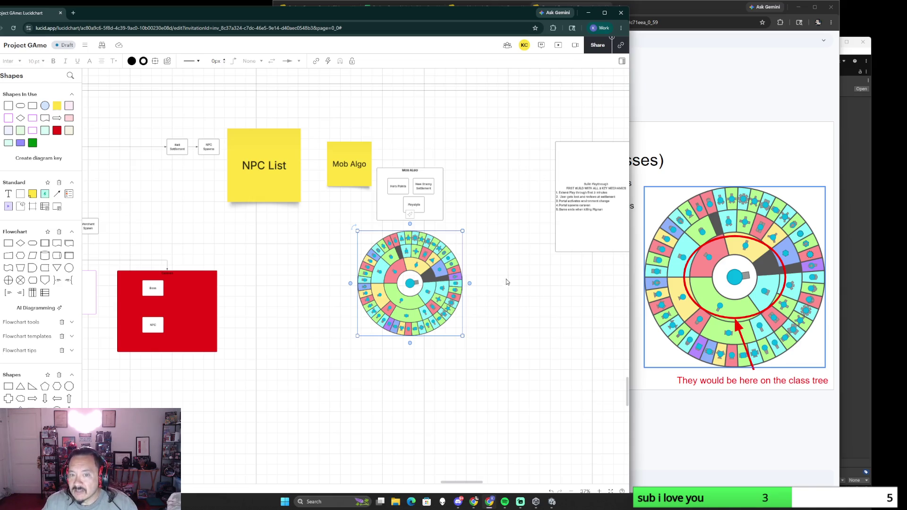
scroll(298, 285, "down", 3)
scroll(299, 285, "down", 2)
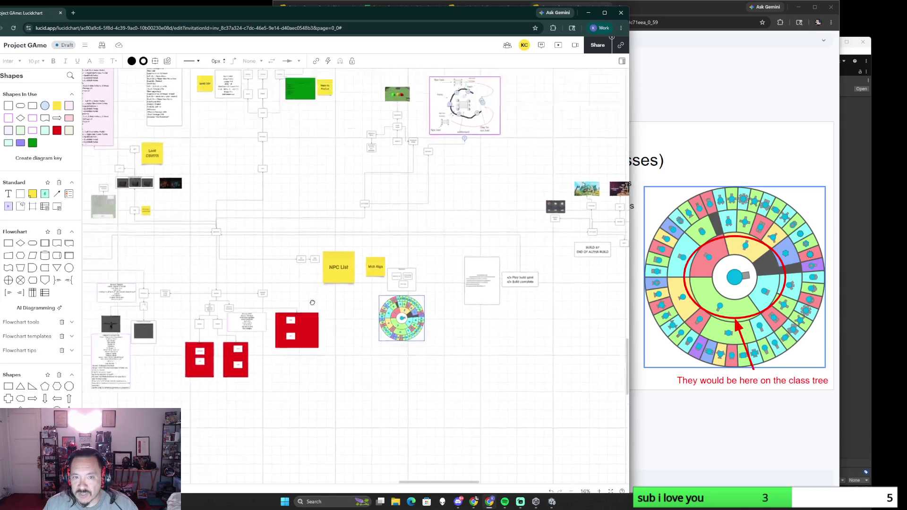
scroll(382, 319, "right", 5)
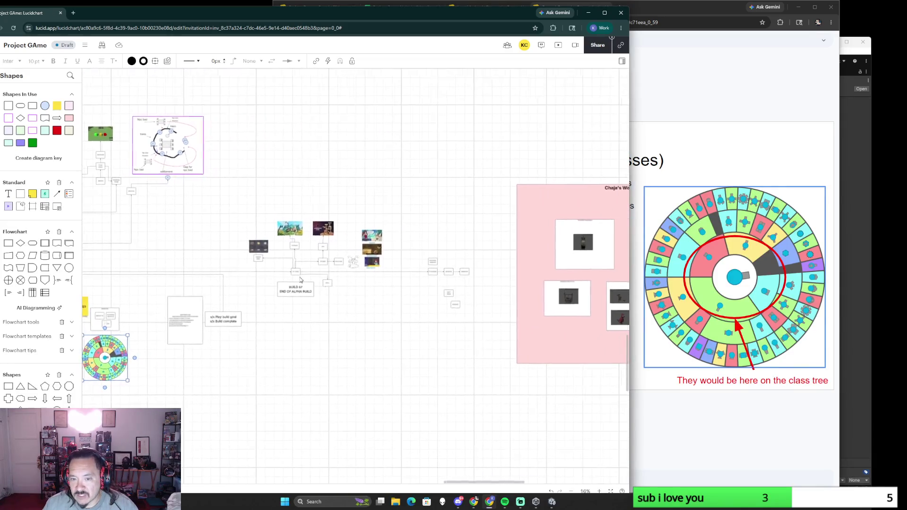
scroll(383, 322, "up", 3)
scroll(383, 321, "up", 1)
scroll(333, 296, "up", 1)
scroll(379, 255, "up", 1)
scroll(381, 257, "up", 1)
left_click(376, 194)
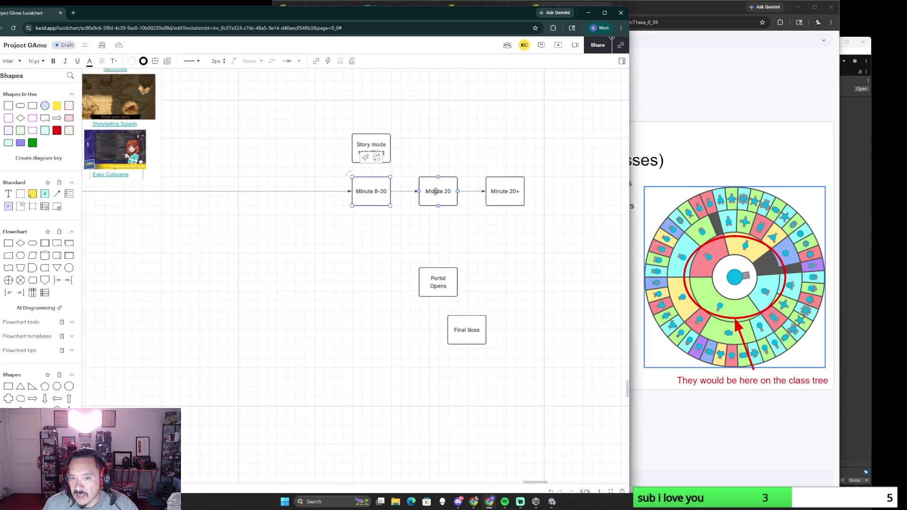
left_click(436, 191)
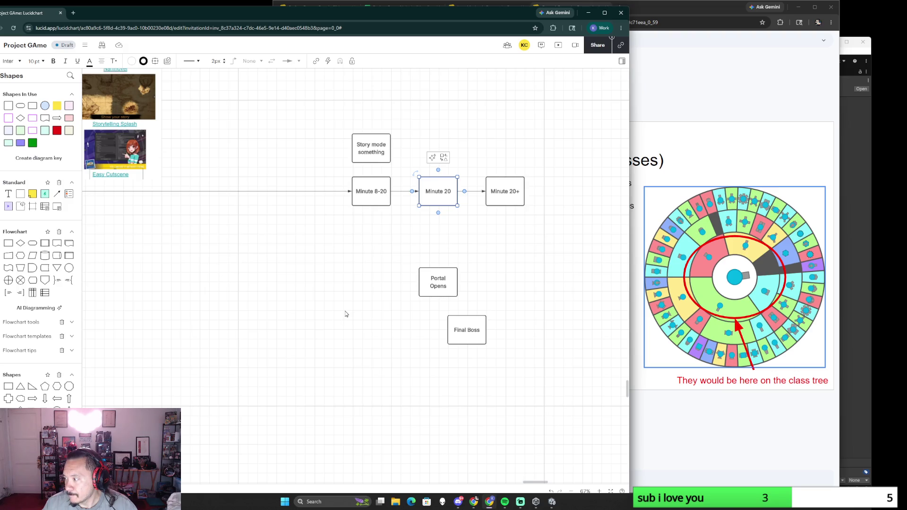
scroll(346, 314, "down", 2)
scroll(346, 314, "down", 3)
scroll(460, 253, "down", 1)
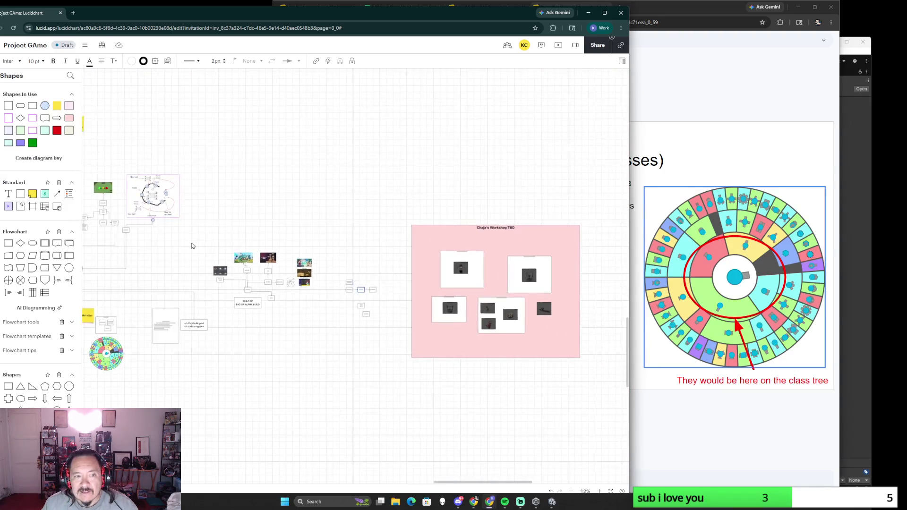
scroll(501, 260, "down", 2)
scroll(474, 239, "up", 1)
scroll(474, 239, "up", 2)
scroll(474, 239, "up", 1)
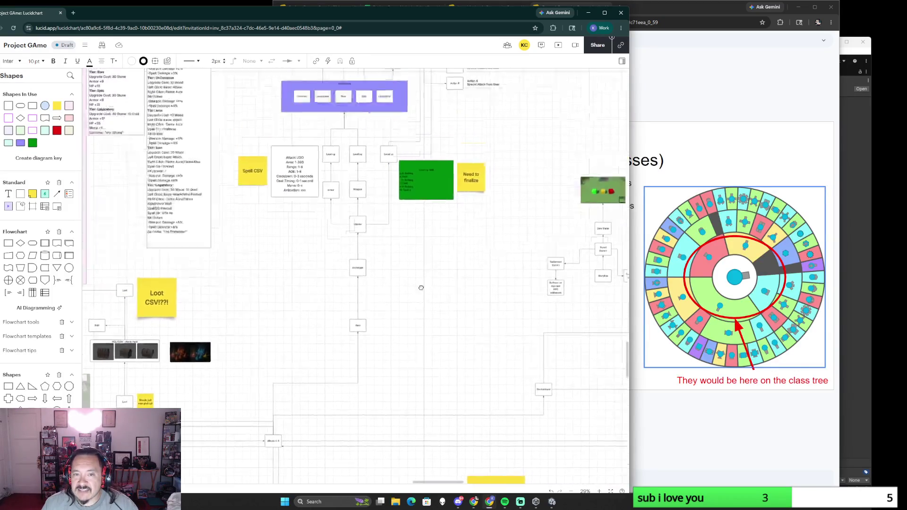
scroll(421, 278, "up", 1)
scroll(408, 321, "up", 3)
scroll(397, 298, "down", 1)
scroll(394, 291, "down", 1)
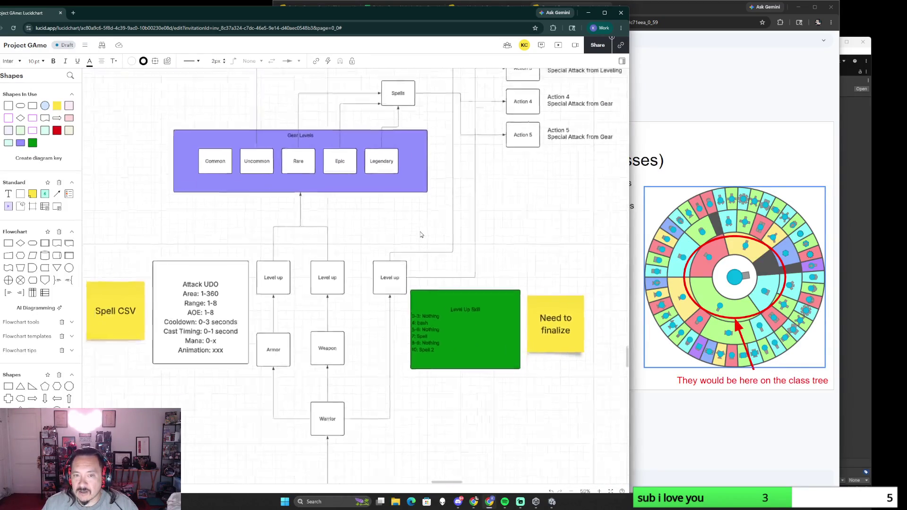
scroll(390, 285, "down", 2)
Select the Weapon and Rare gear level boxes in the Spell CSV gear flowchart, then reveal background apps
left_click(365, 299)
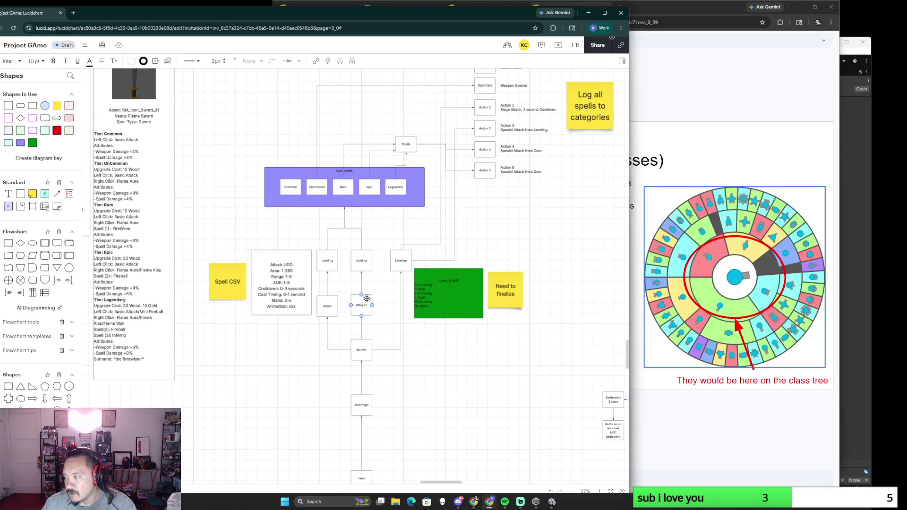
scroll(243, 334, "left", 5)
scroll(453, 237, "left", 3)
scroll(454, 238, "up", 3)
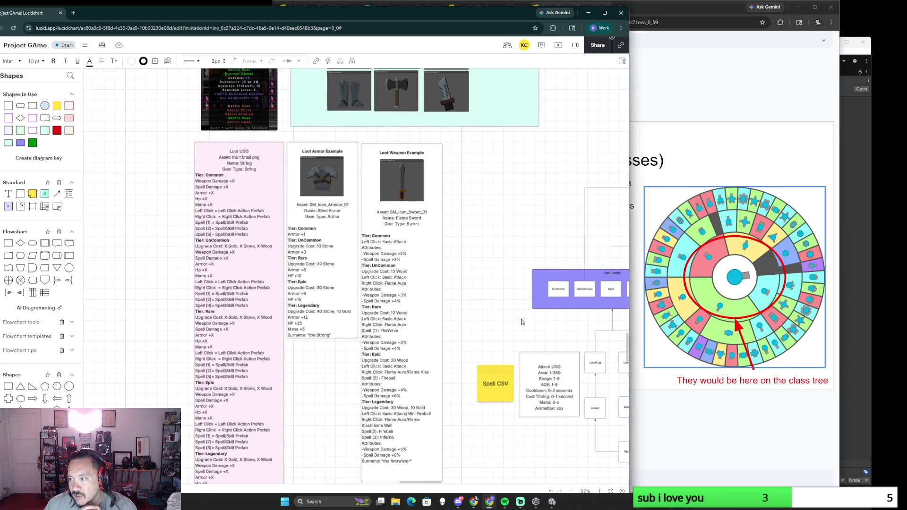
scroll(556, 340, "down", 2)
scroll(556, 340, "right", 4)
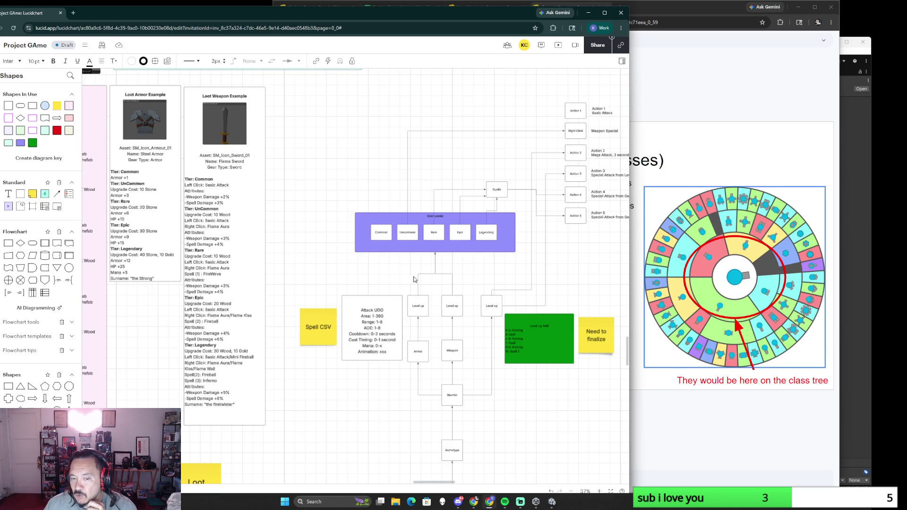
left_click(437, 237)
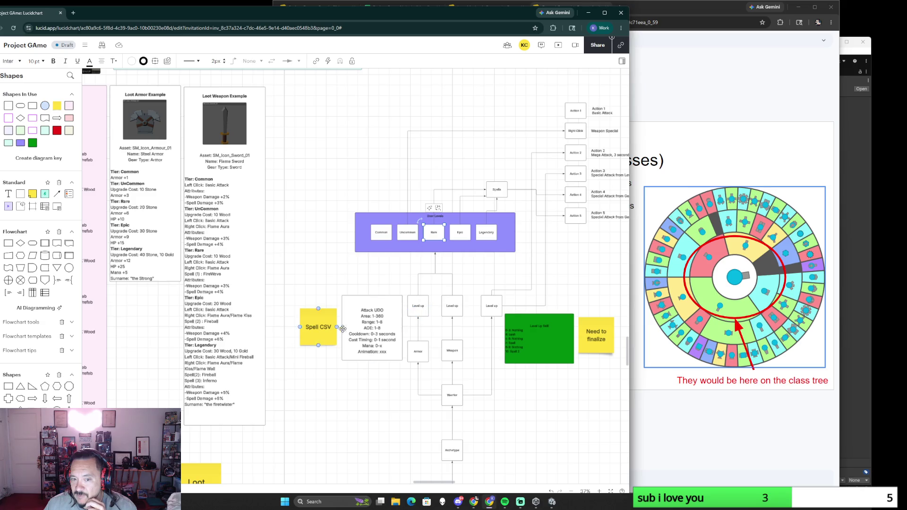
left_click(450, 355)
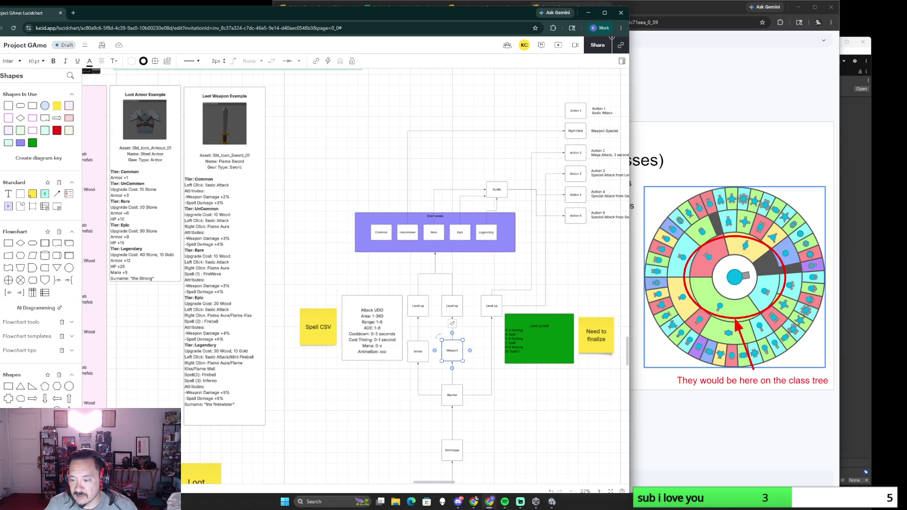
left_click(798, 502)
left_click(797, 477)
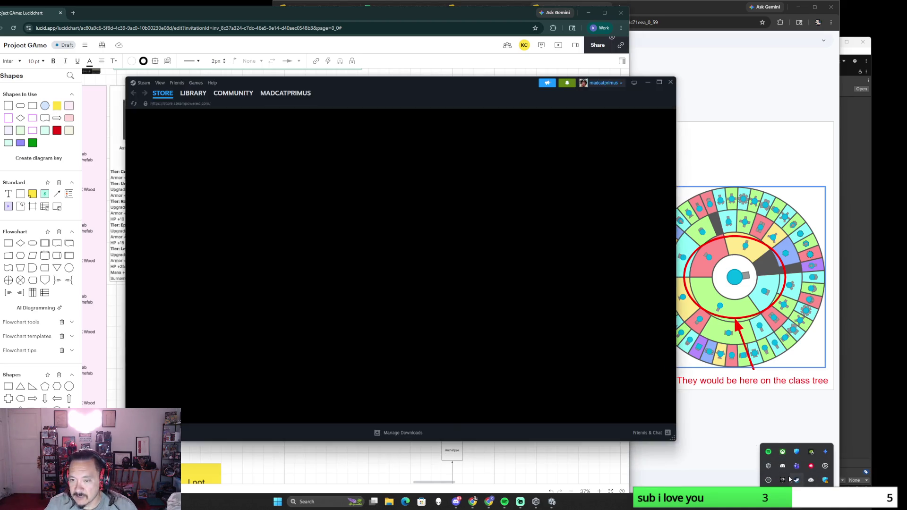
left_click(193, 93)
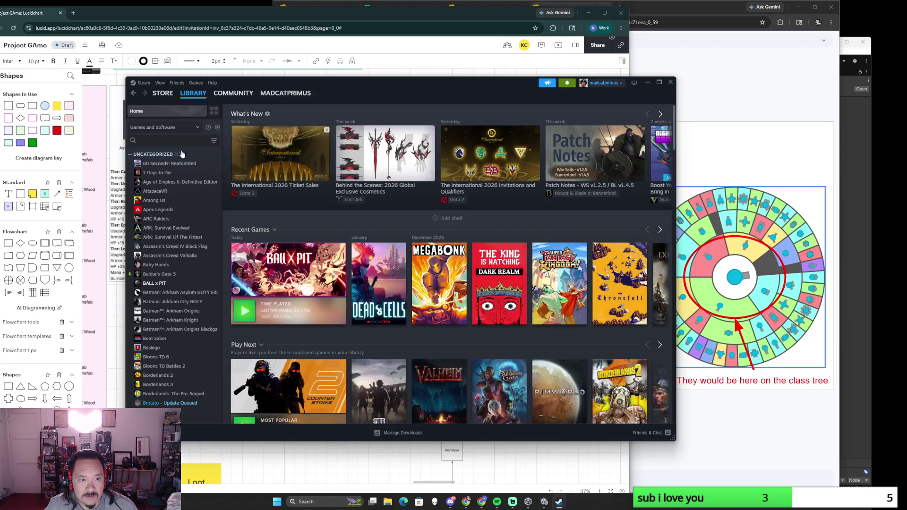
type("rising")
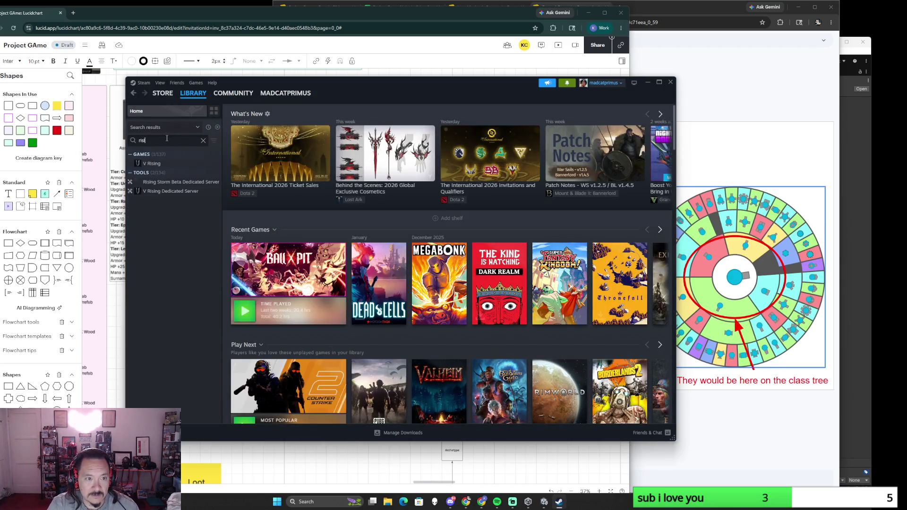
left_click(151, 163)
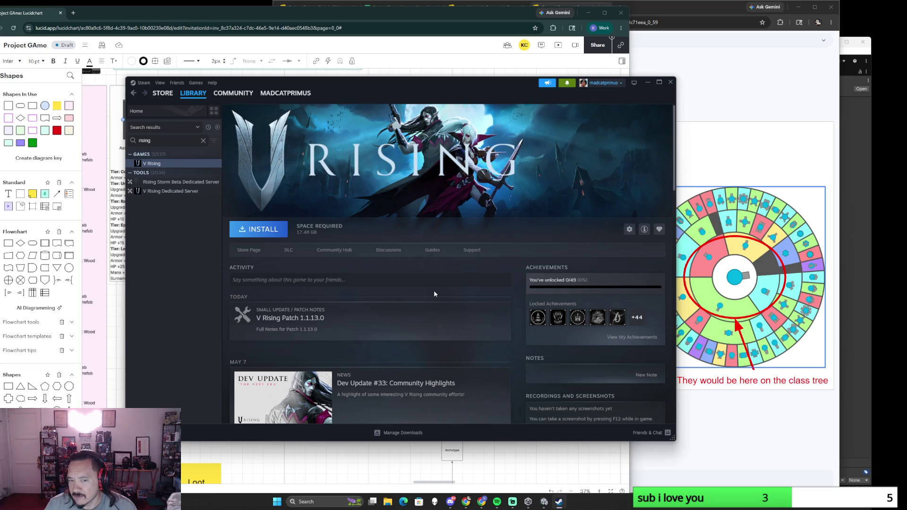
left_click(203, 139)
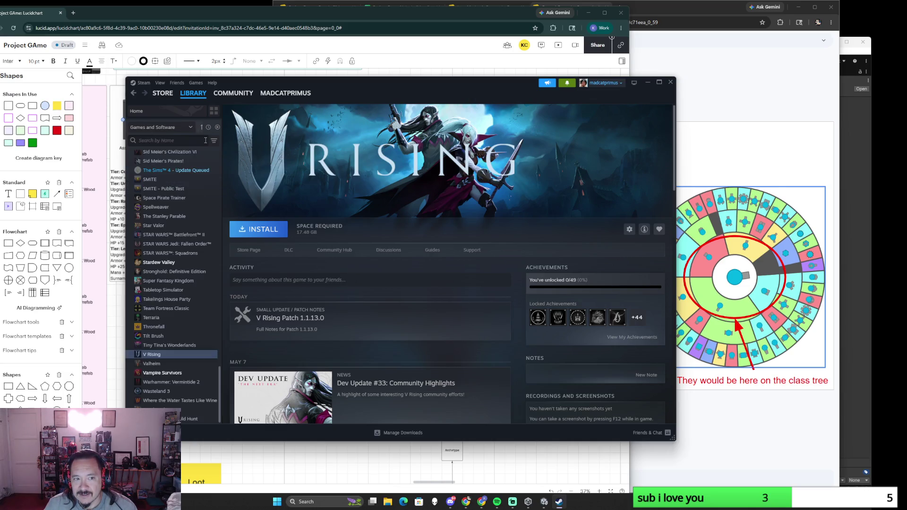
scroll(179, 310, "up", 5)
scroll(178, 310, "up", 5)
scroll(179, 310, "up", 5)
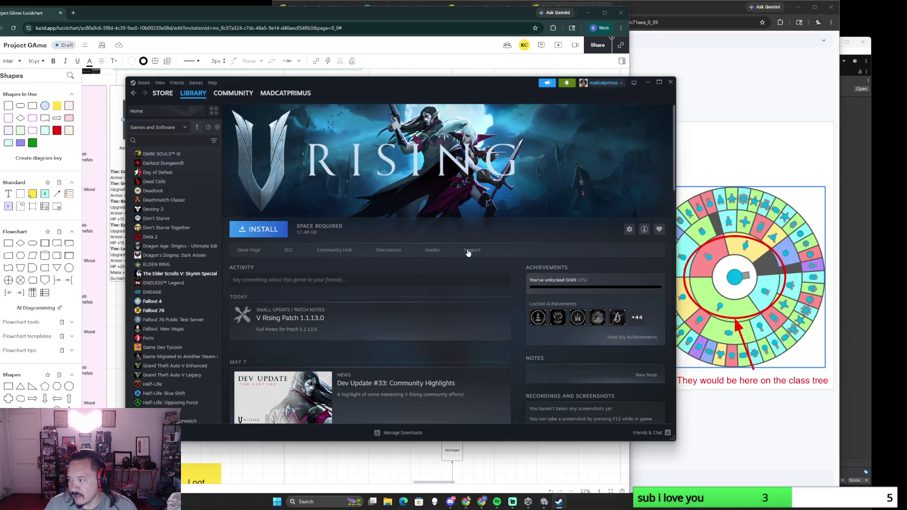
left_click(671, 82)
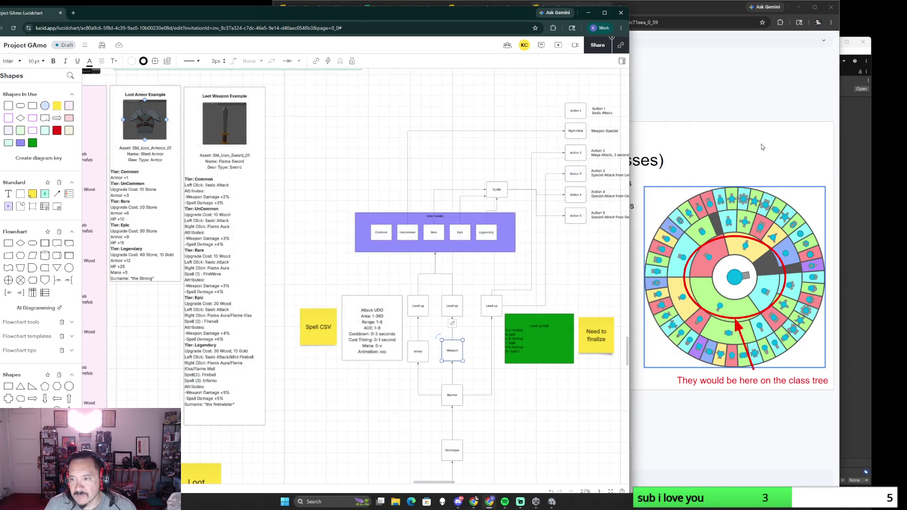
left_click(496, 6)
left_click(316, 10)
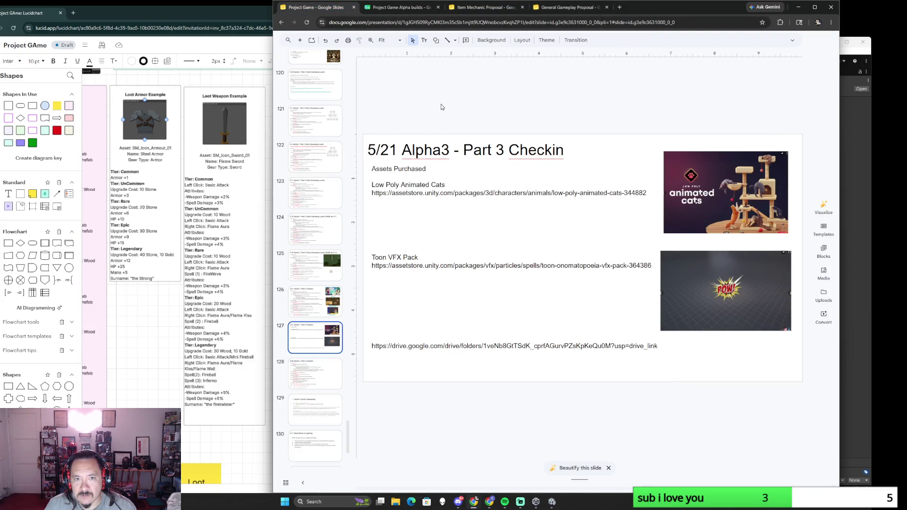
key("ctrl+f")
type("ten")
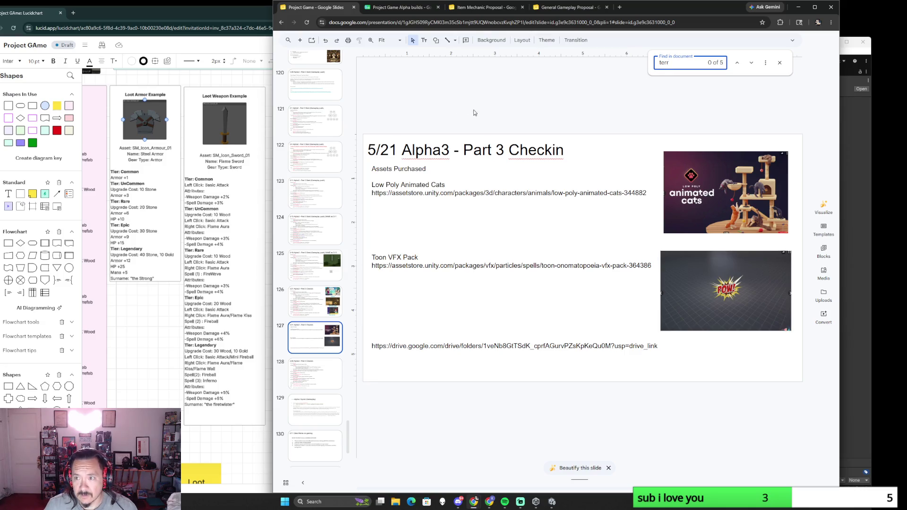
left_click(756, 70)
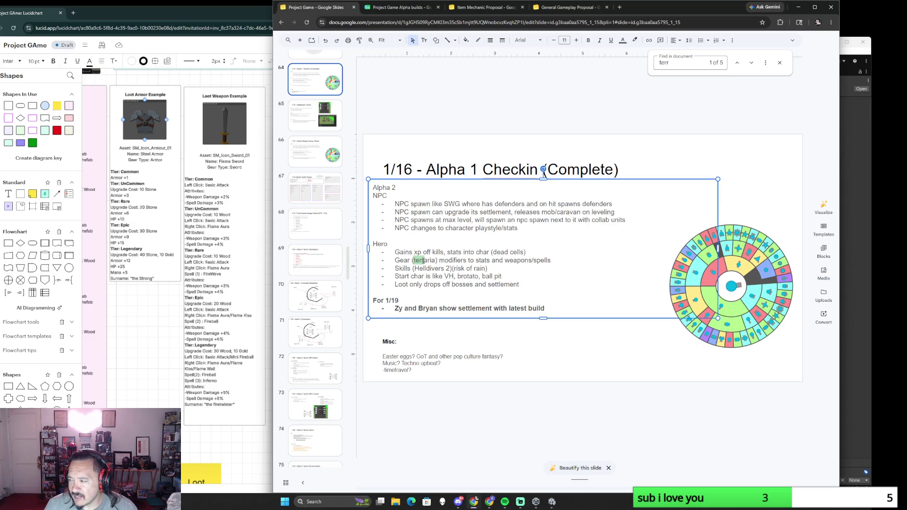
left_click_drag(492, 253, 526, 252)
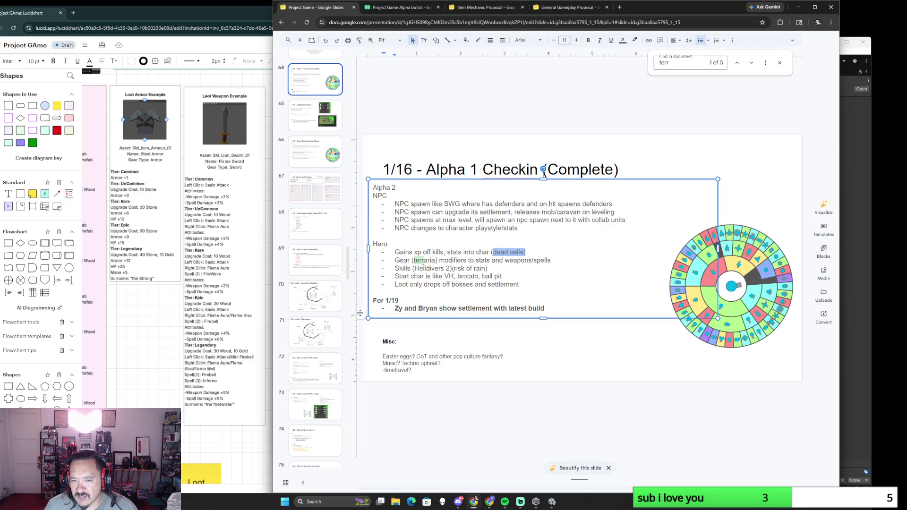
left_click_drag(419, 269, 451, 268)
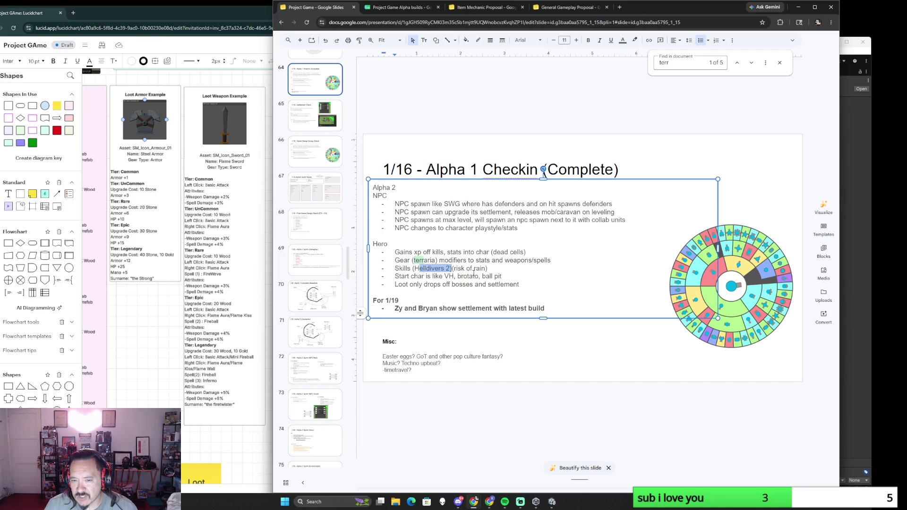
left_click_drag(445, 277, 502, 276)
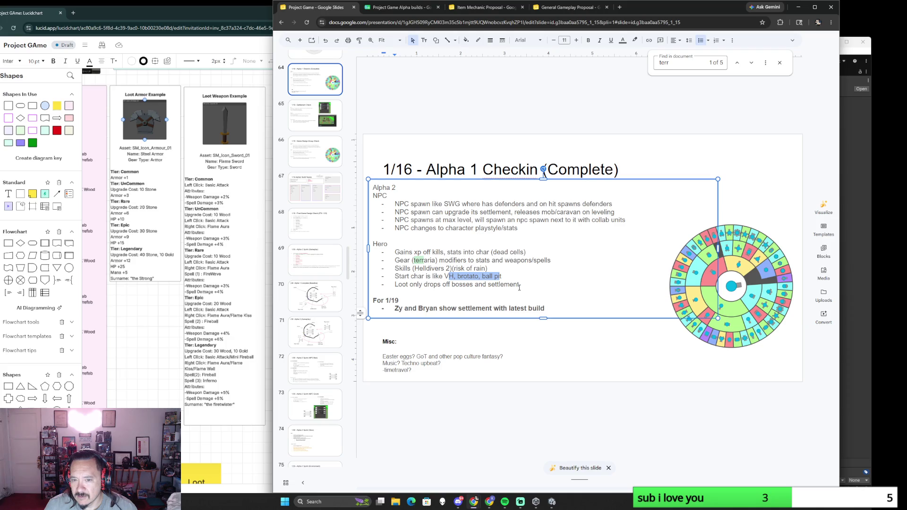
left_click(494, 268)
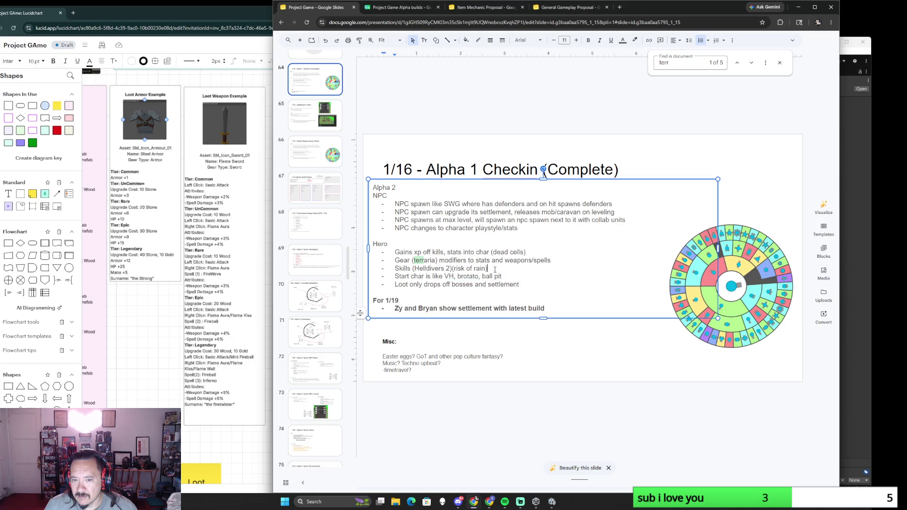
type("(VRising)")
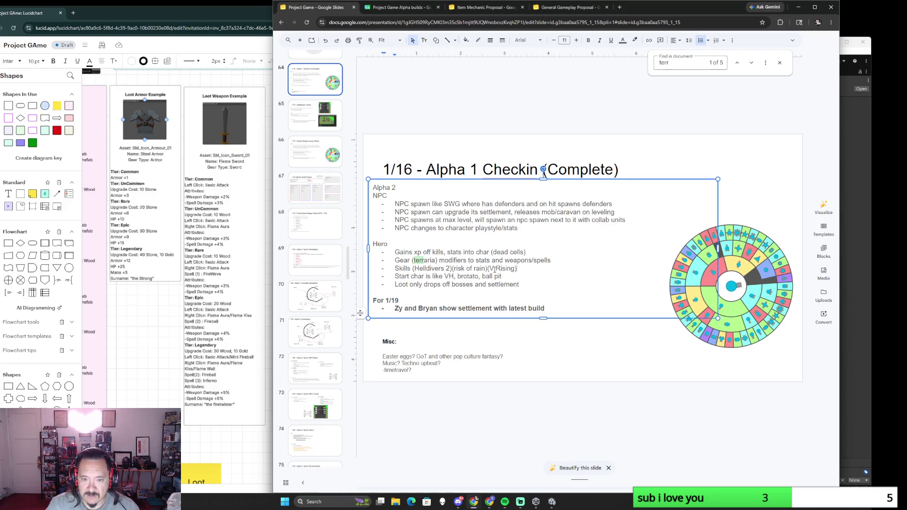
Delete the Helldivers 2 reference from the Hero Skills bullet and leave the notes text box
left_click(570, 287)
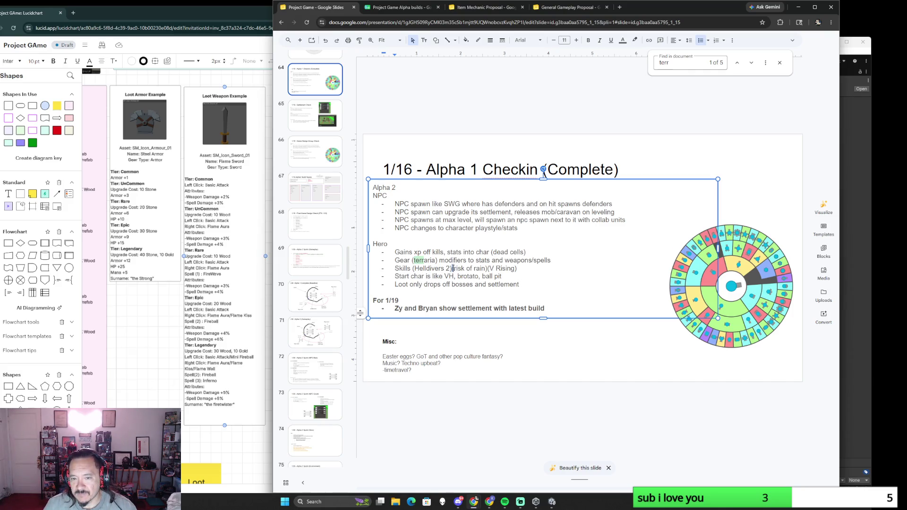
left_click_drag(453, 268, 412, 269)
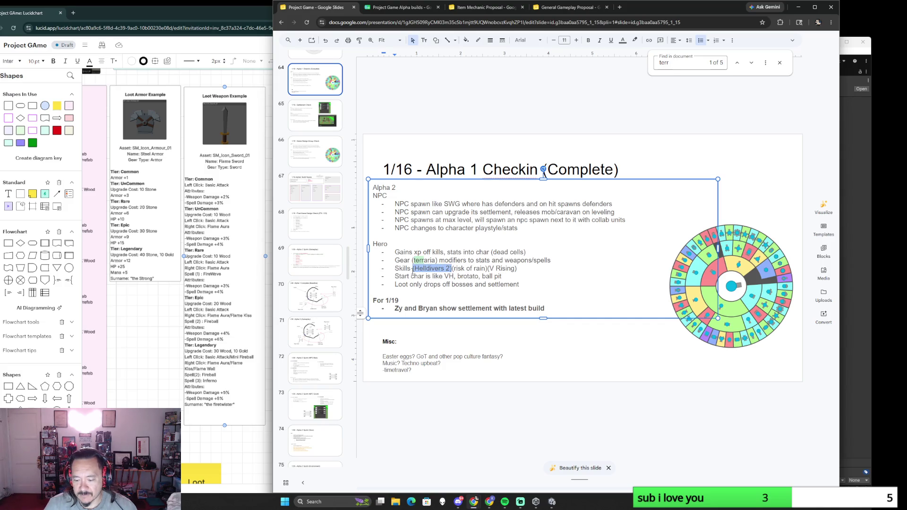
key("BackSpace")
left_click(552, 349)
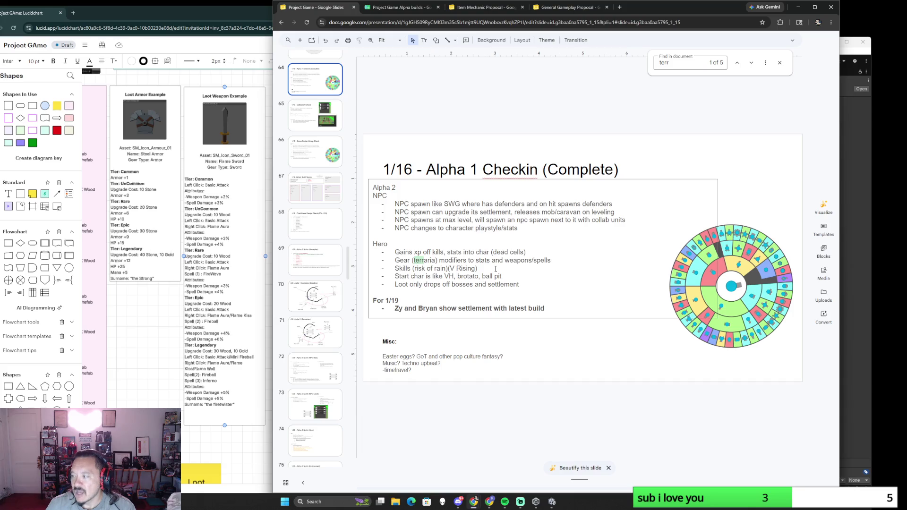
left_click(730, 283)
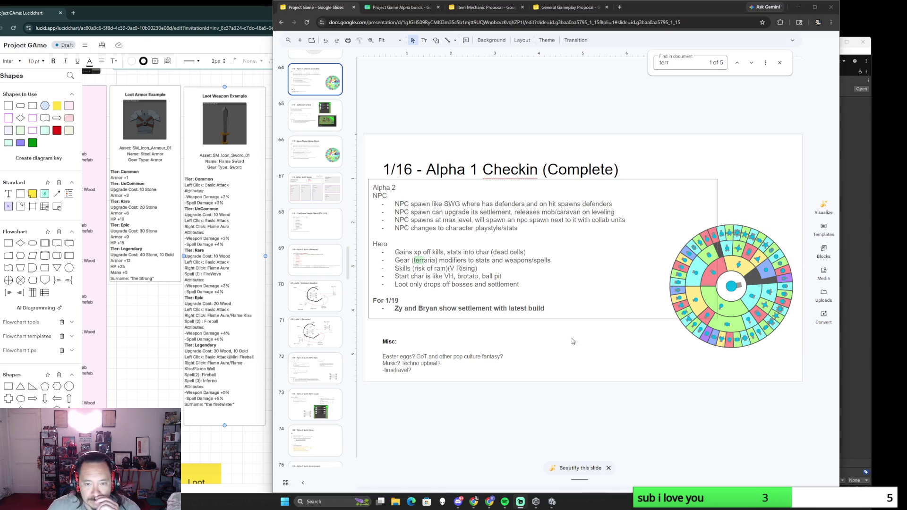
Bring the Lucidchart board window in front of Google Slides
left_click(232, 367)
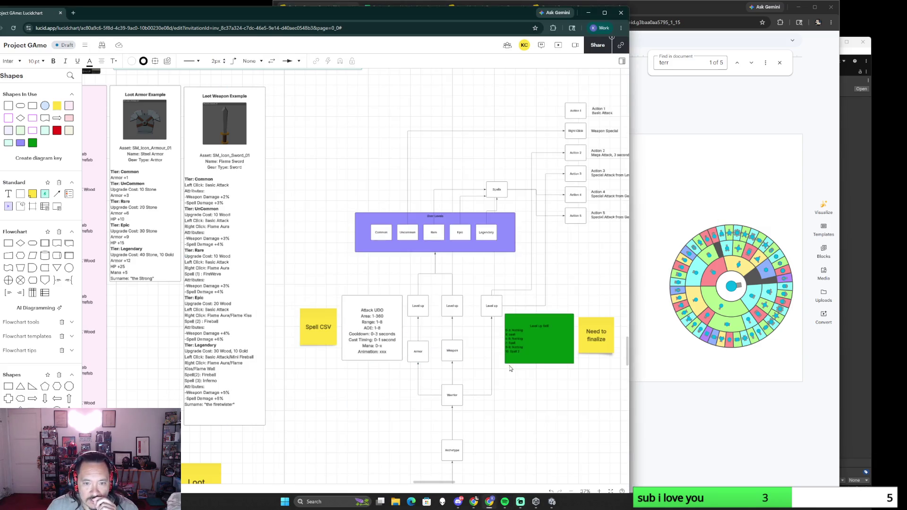
Maximize the board, select the Fantasy Warrior HUD box beside Boss UI, then switch to Unity
left_click(606, 12)
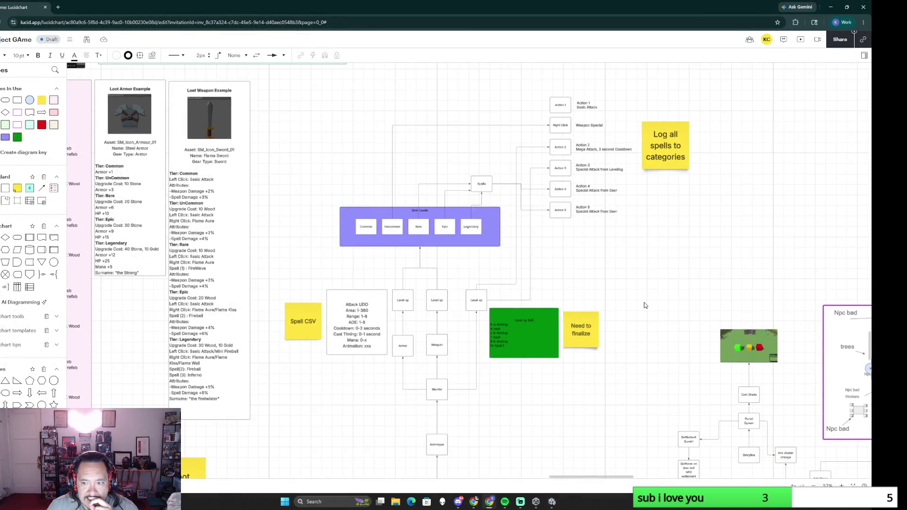
scroll(625, 332, "down", 5)
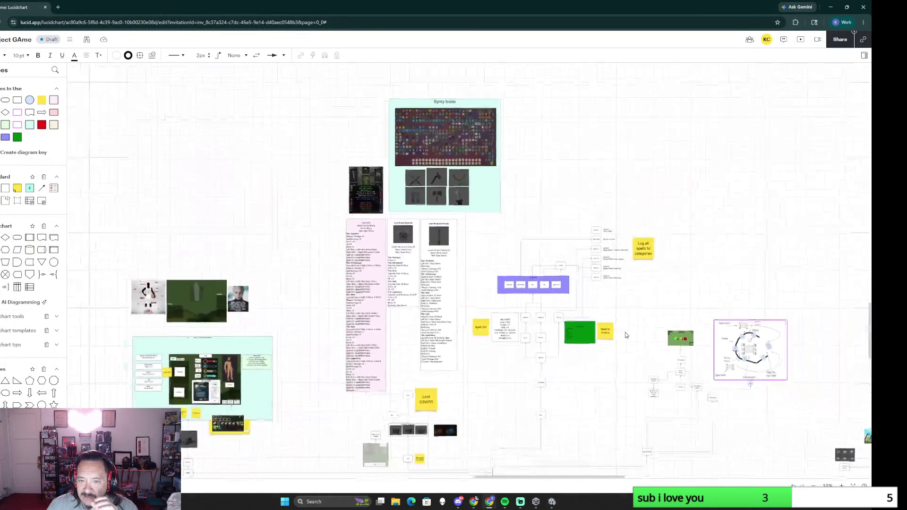
scroll(617, 380, "down", 5)
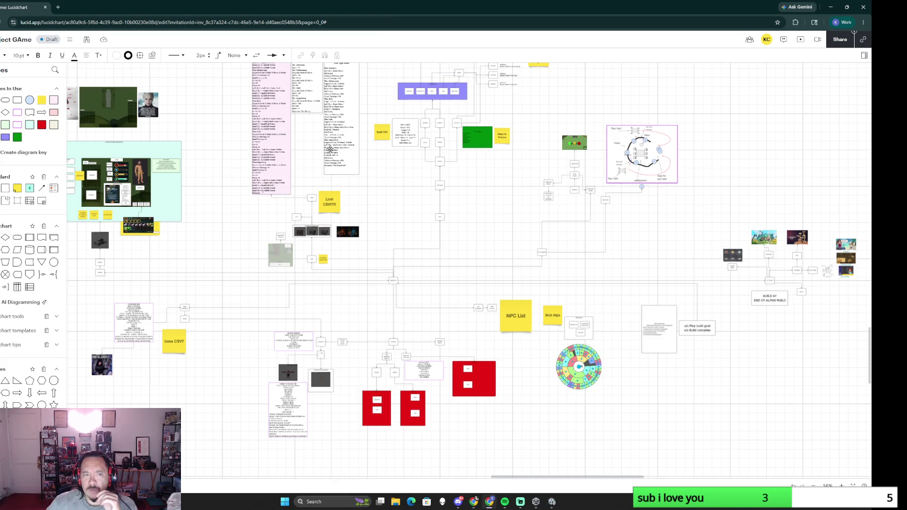
left_click_drag(177, 203, 389, 319)
scroll(289, 254, "left", 6)
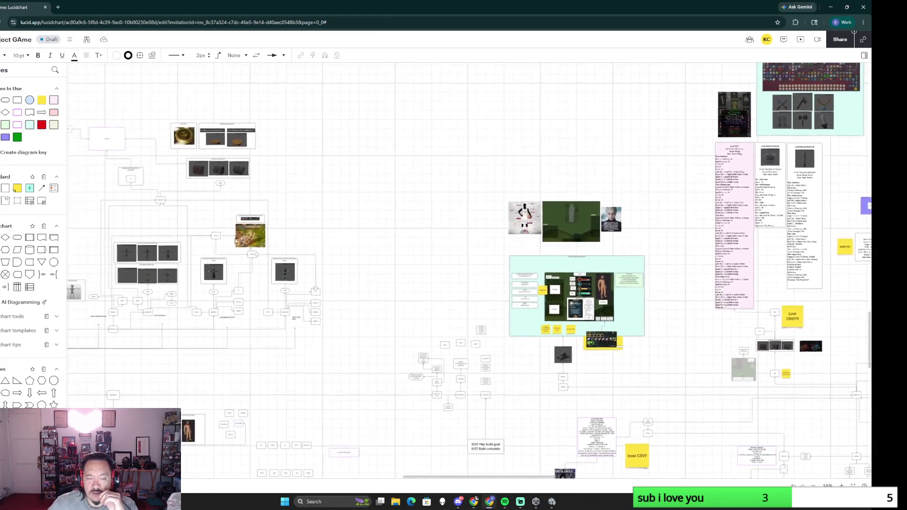
scroll(290, 254, "left", 3)
scroll(290, 254, "up", 5)
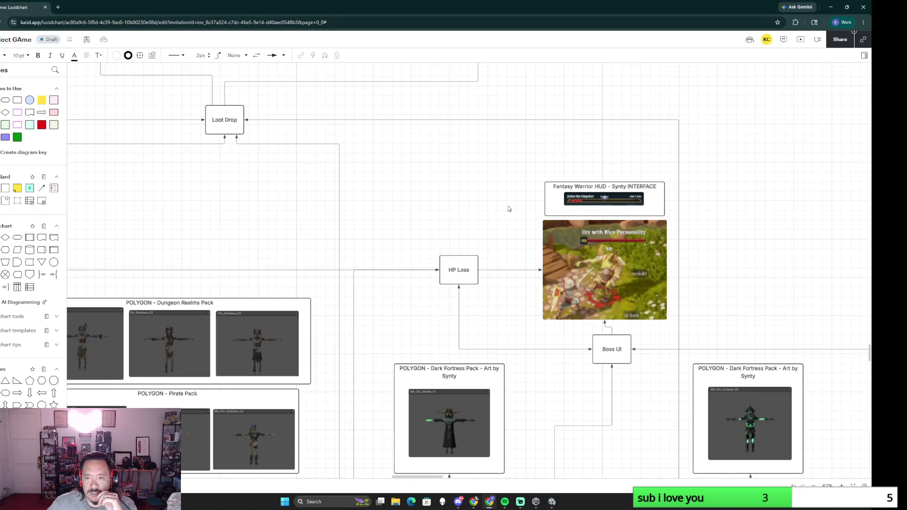
scroll(425, 243, "right", 5)
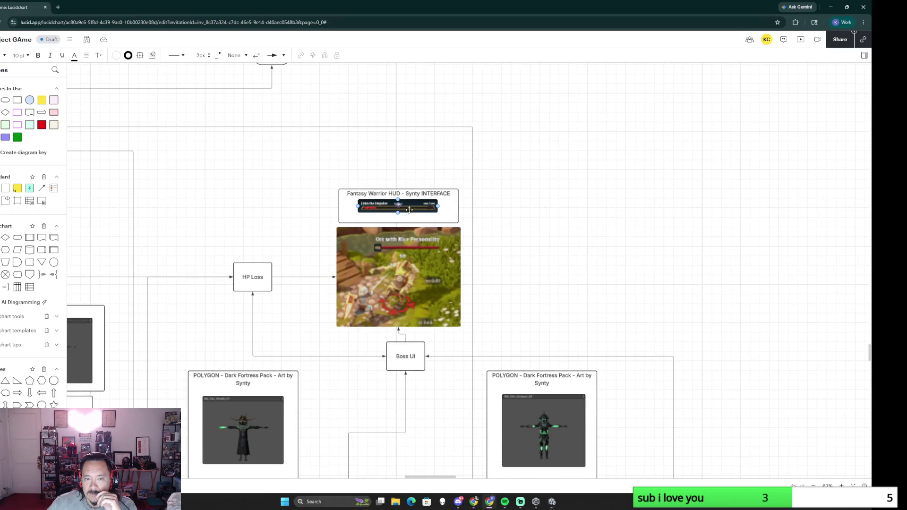
left_click(424, 197)
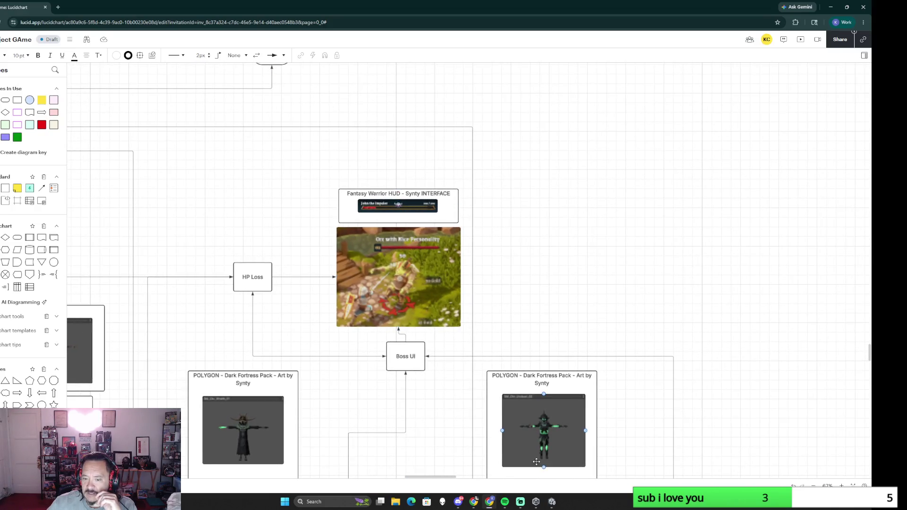
left_click(551, 502)
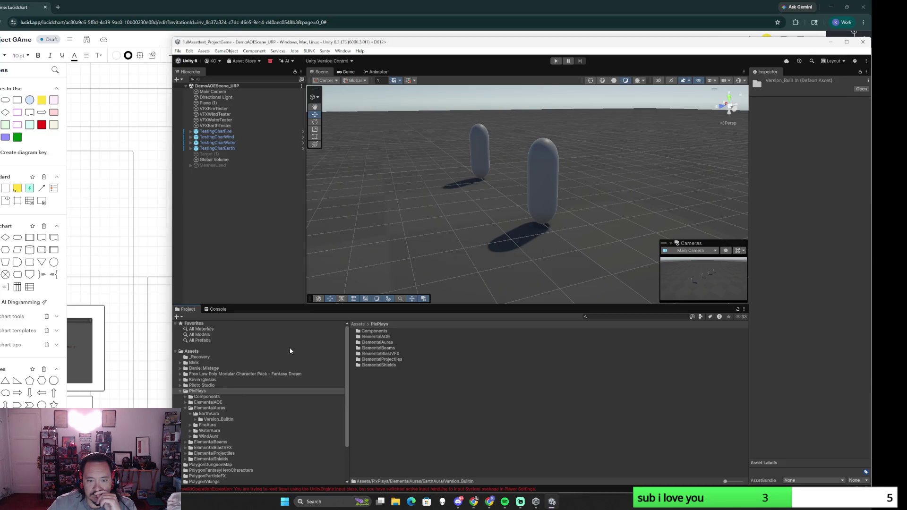
Open 00_Demo_FantasyWarrior_Title from Synty > InterfaceFantasyWarriorHUD > Samples > Scenes and run it maximized
left_click(357, 324)
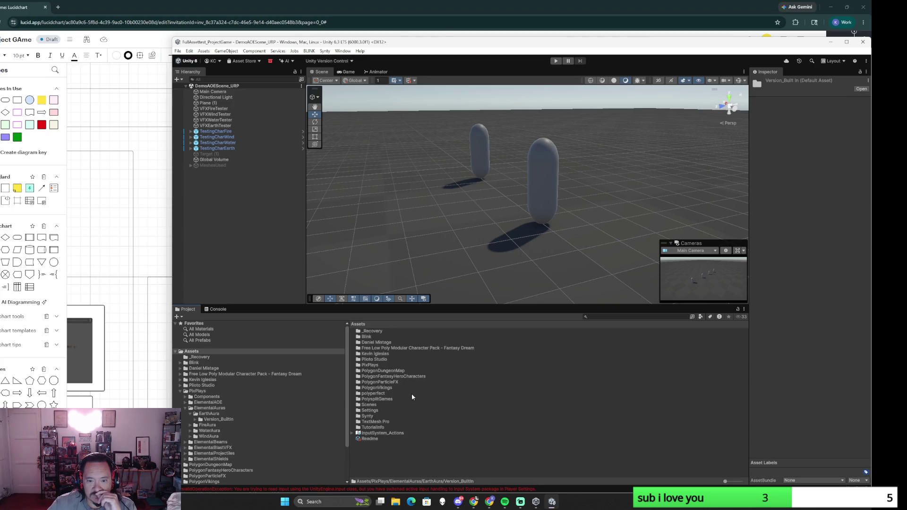
double_click(367, 418)
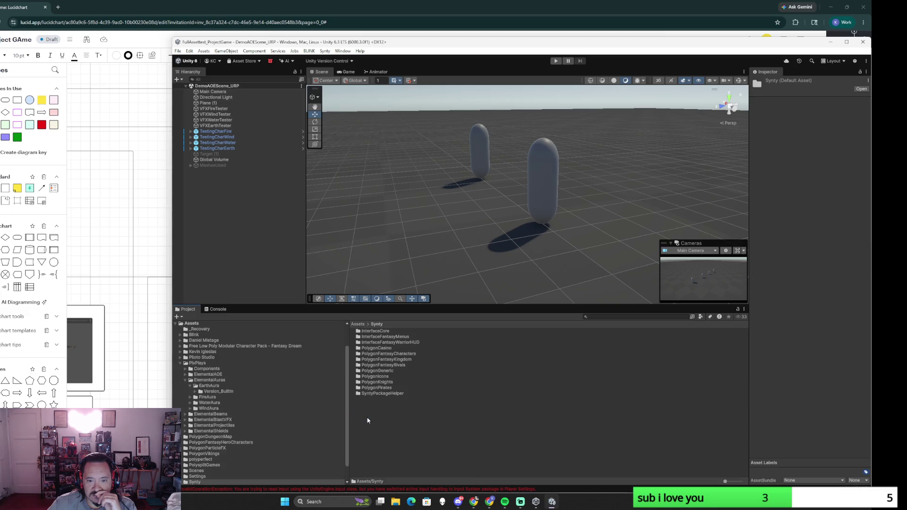
double_click(397, 344)
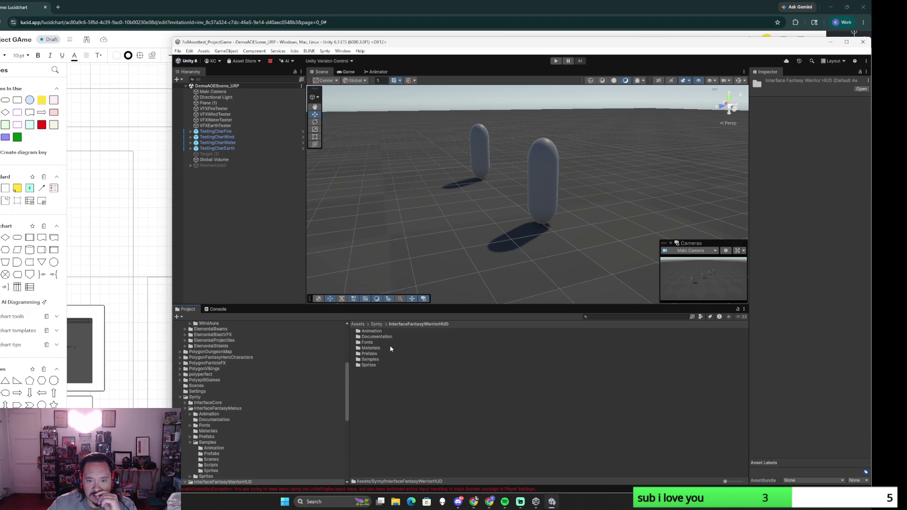
double_click(368, 360)
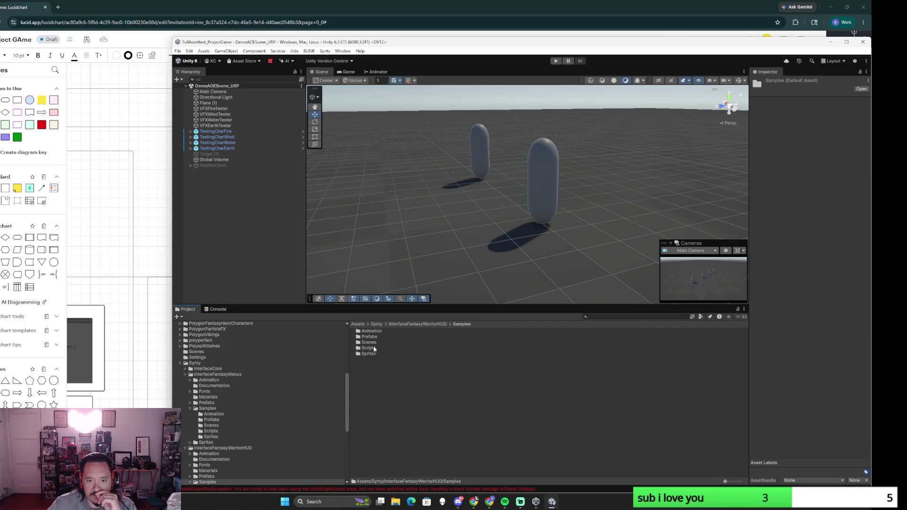
double_click(372, 343)
double_click(413, 331)
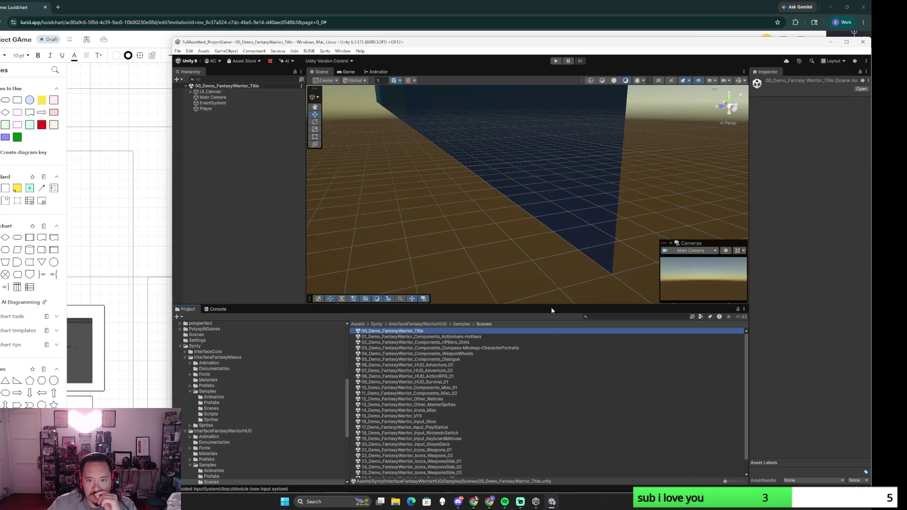
left_click(557, 61)
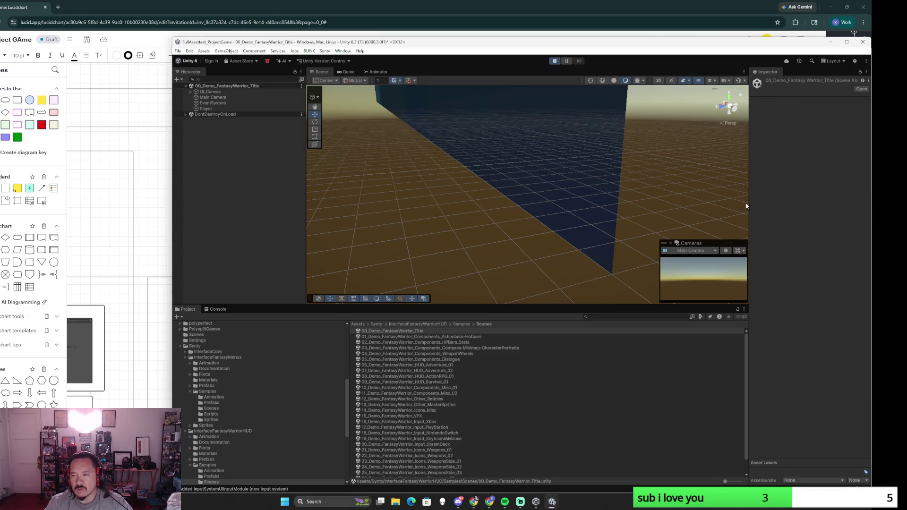
left_click(847, 43)
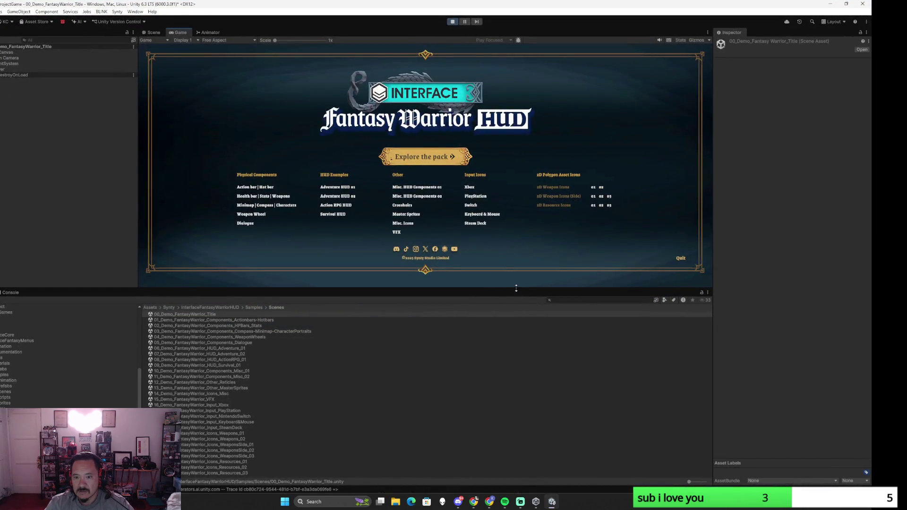
Preview the physical components, Dialogue and VFX demo scenes, returning to the title screen each time
left_click_drag(516, 287, 525, 364)
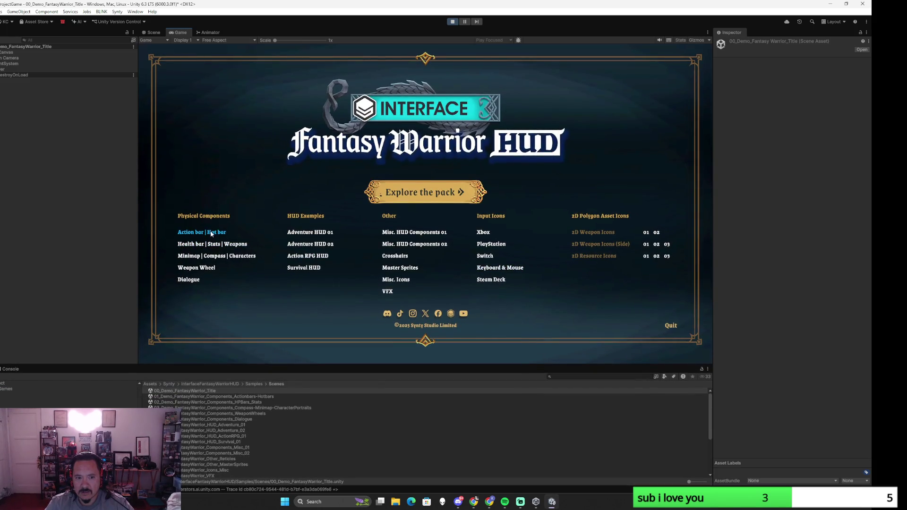
left_click(206, 256)
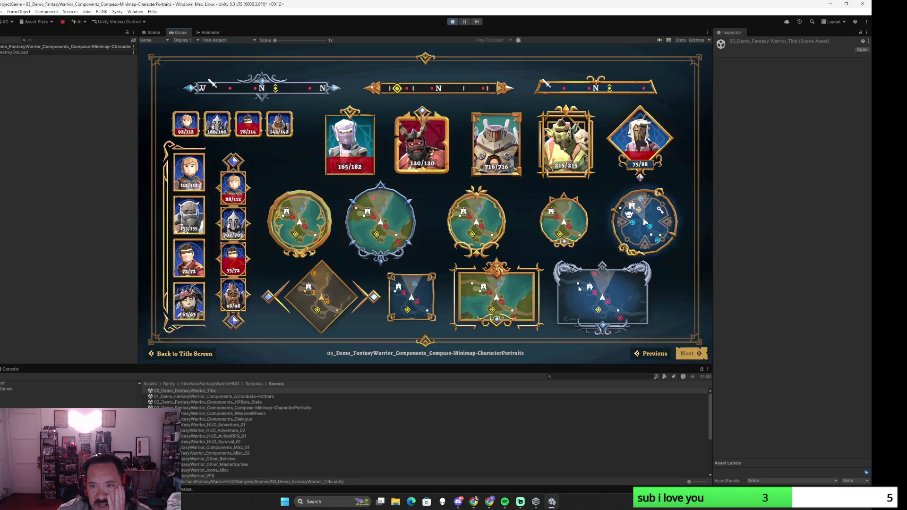
left_click(183, 353)
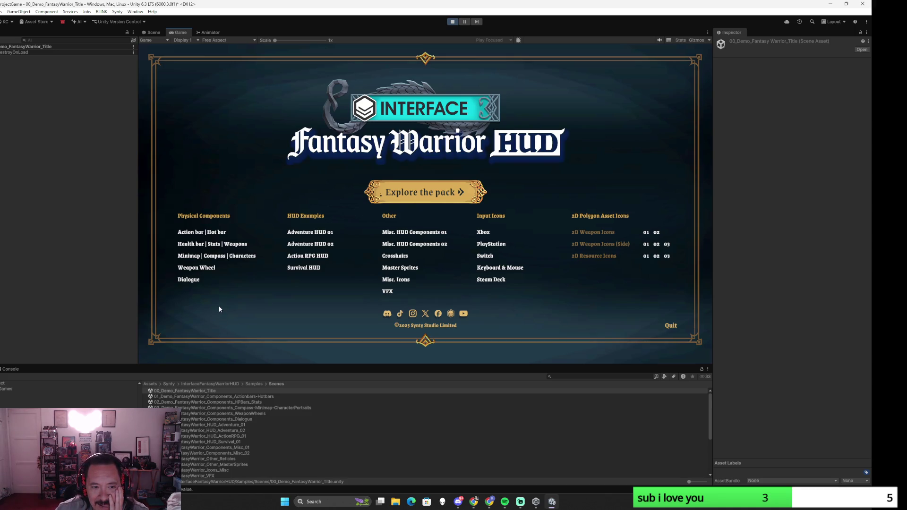
left_click(190, 281)
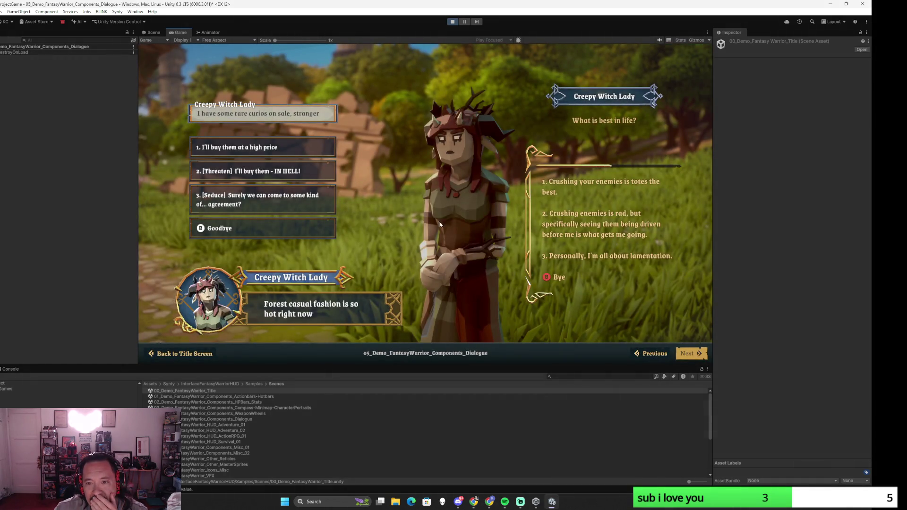
left_click(186, 353)
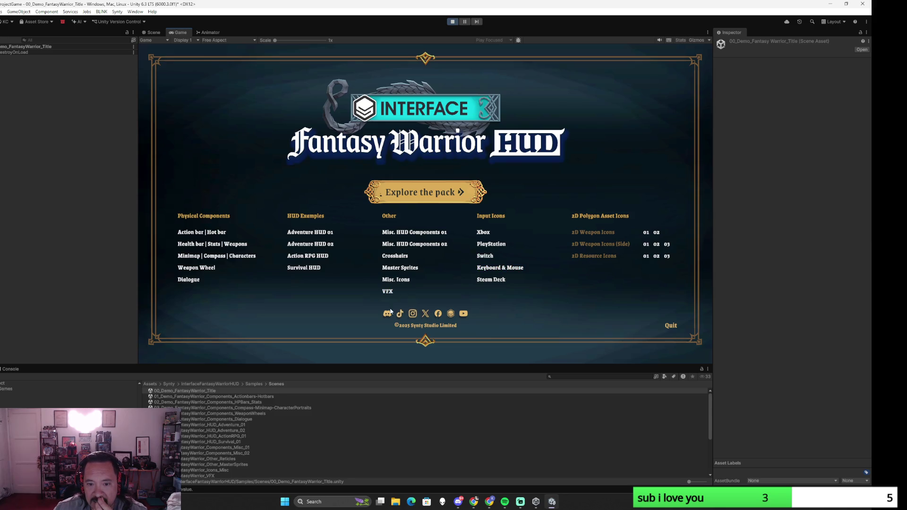
left_click(387, 293)
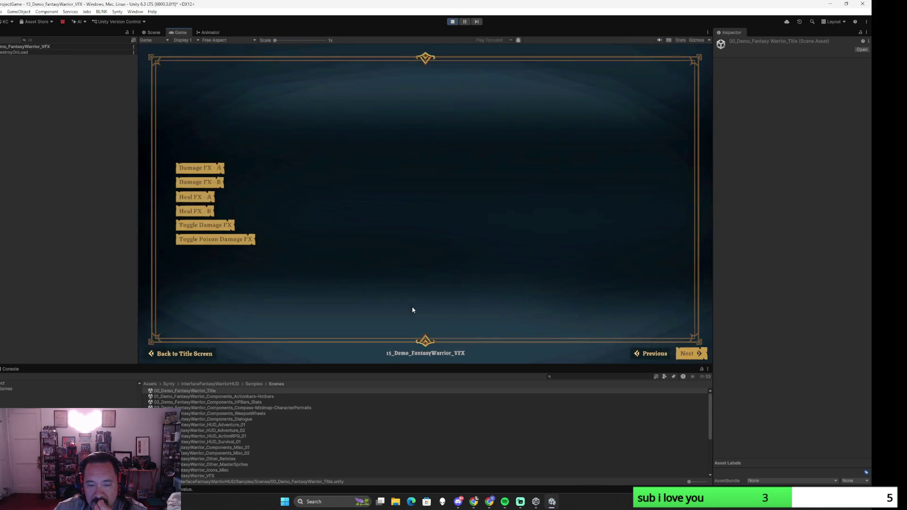
left_click(200, 168)
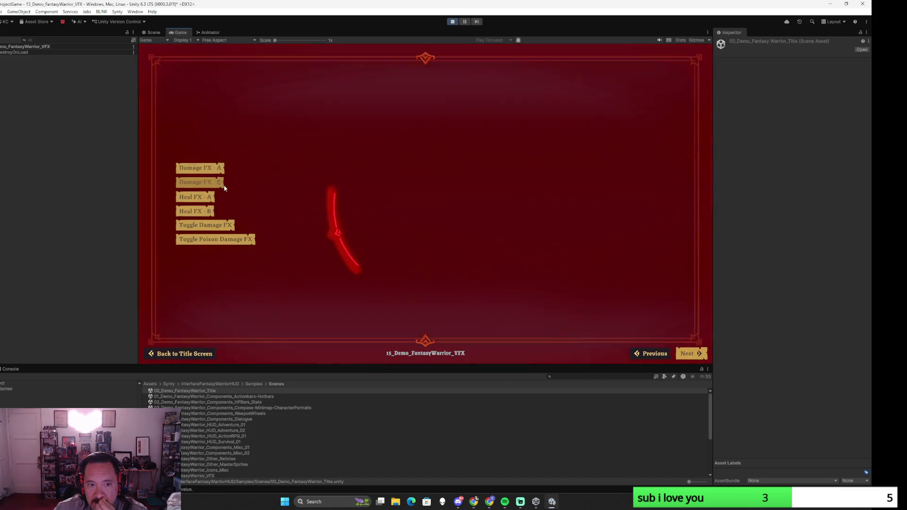
left_click(187, 354)
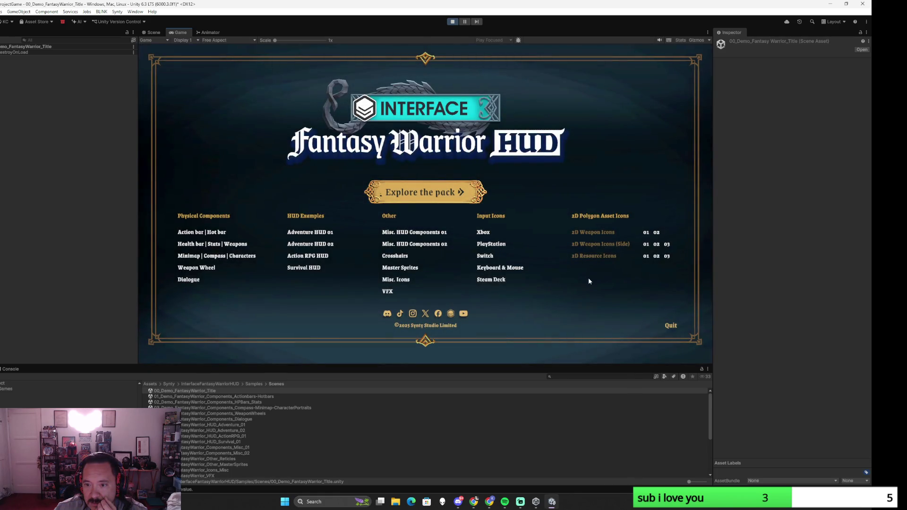
Preview the 2D Weapon Icons 01 and 2D Resource Icons 01 scenes, then restore the Unity window down
left_click(647, 233)
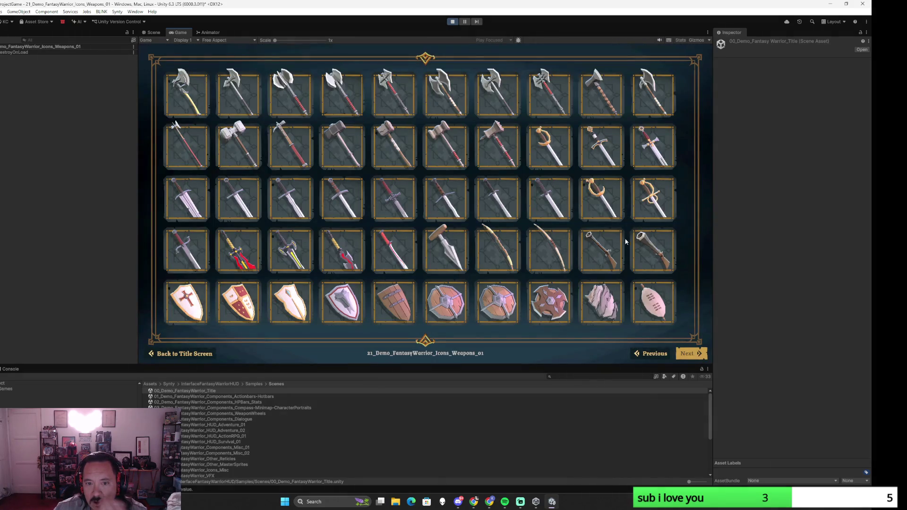
left_click(182, 354)
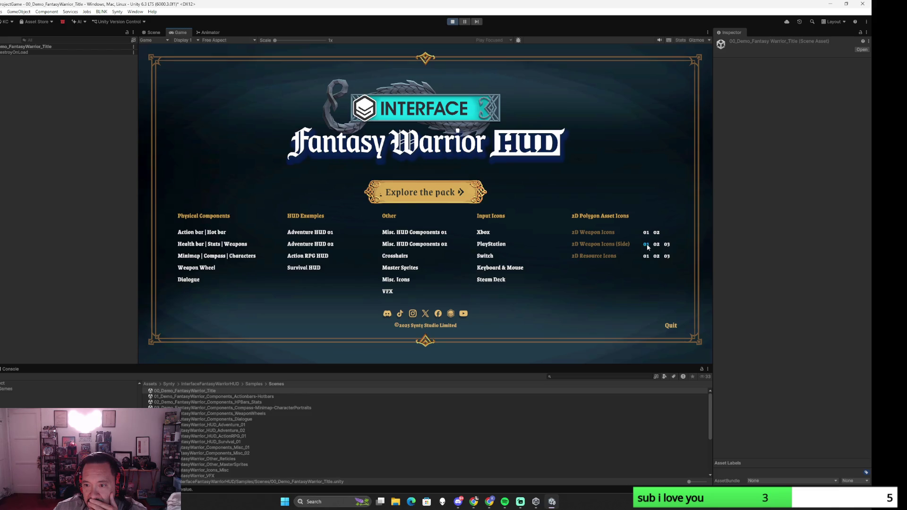
left_click(646, 257)
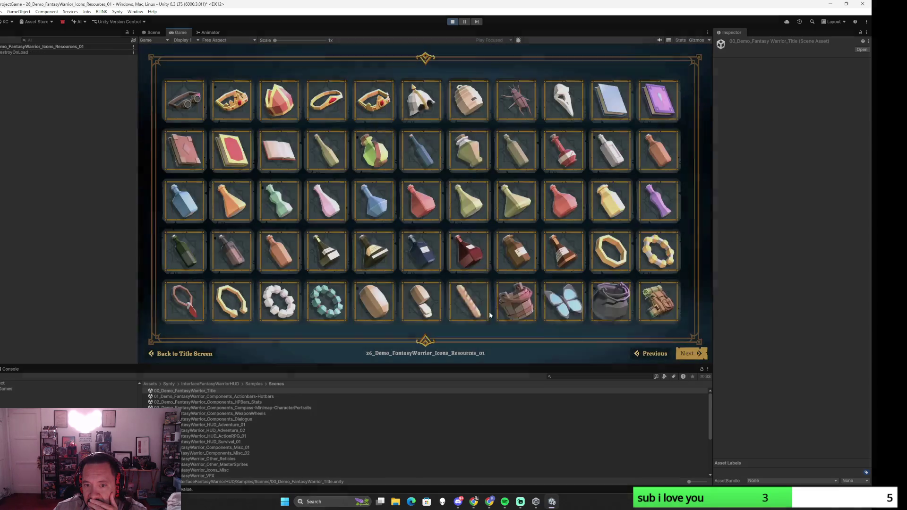
left_click(207, 357)
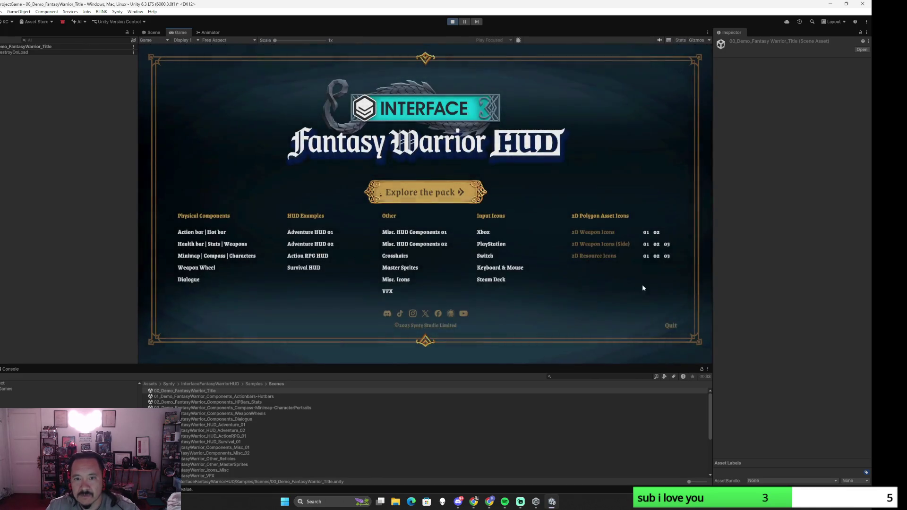
left_click(846, 4)
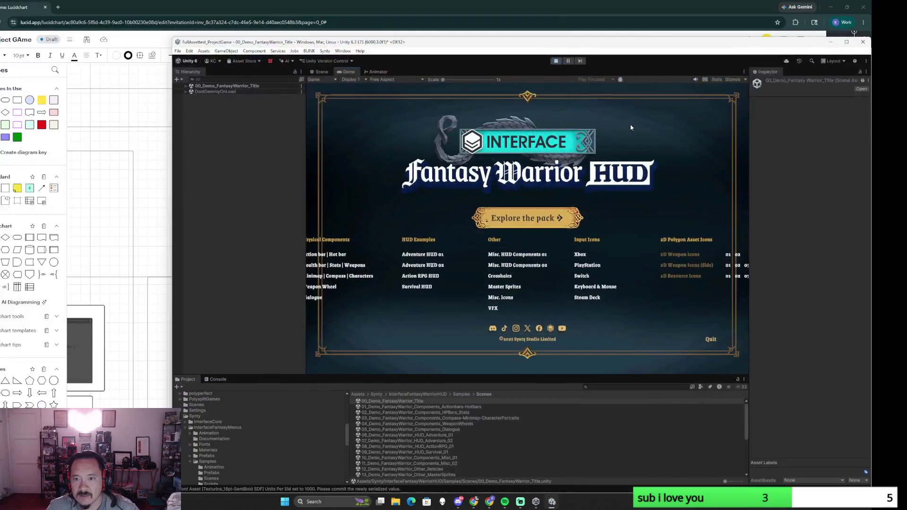
Enlarge and reposition the Fantasy warrior HUD sticky note beside Synty Icons, then return to Unity
key("alt+Tab")
scroll(275, 277, "down", 3)
scroll(640, 328, "down", 3)
scroll(603, 283, "right", 5)
scroll(575, 223, "up", 2)
scroll(551, 221, "up", 2)
left_click_drag(551, 222, 506, 239)
scroll(507, 238, "up", 4)
left_click_drag(356, 202, 446, 281)
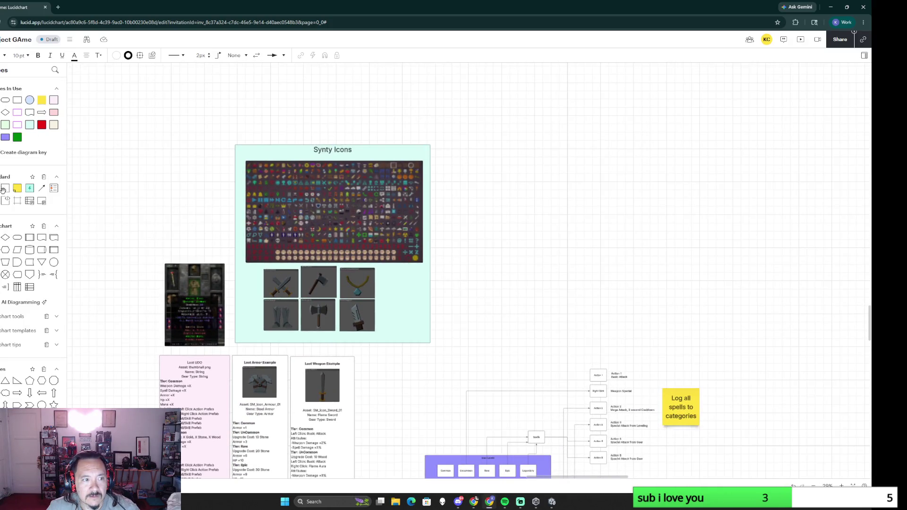
left_click(458, 186)
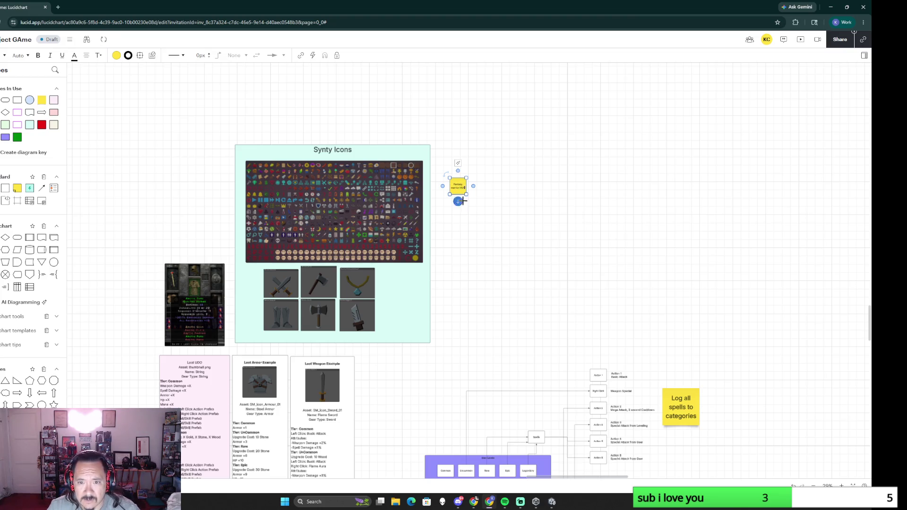
left_click_drag(467, 194, 493, 214)
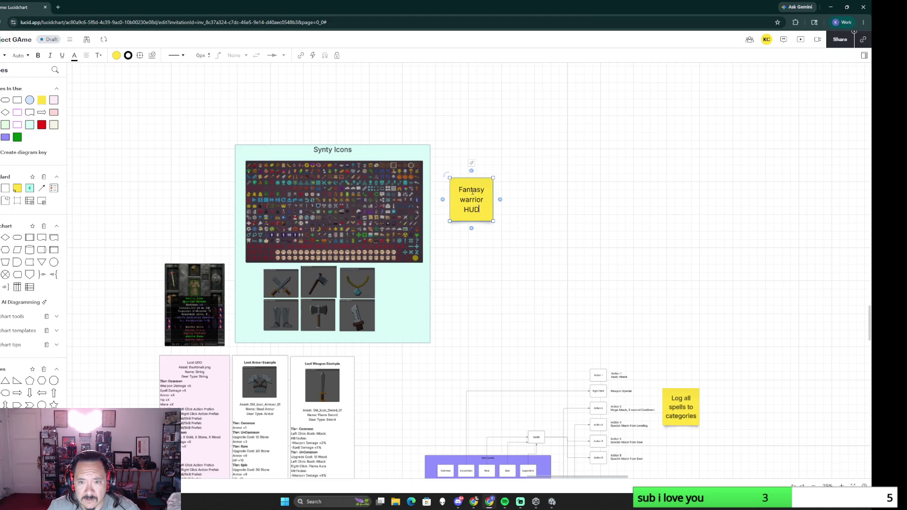
left_click_drag(461, 181, 447, 172)
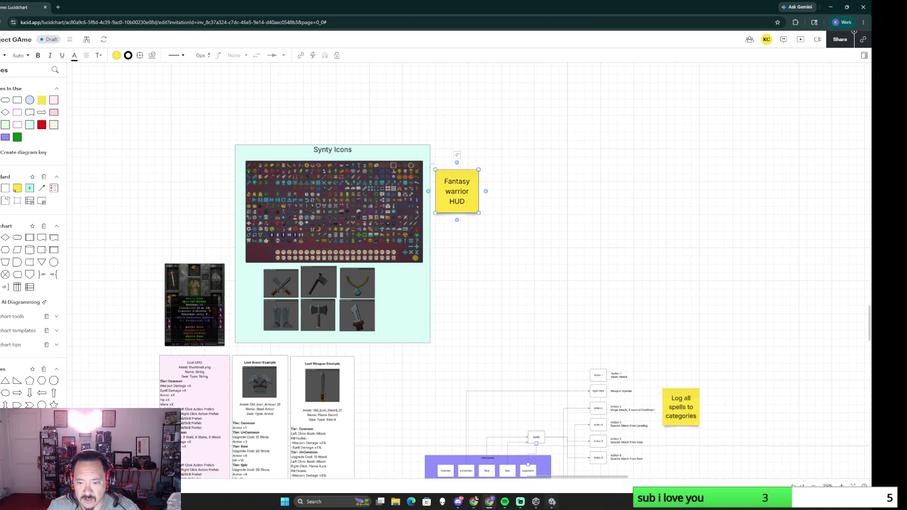
left_click(560, 488)
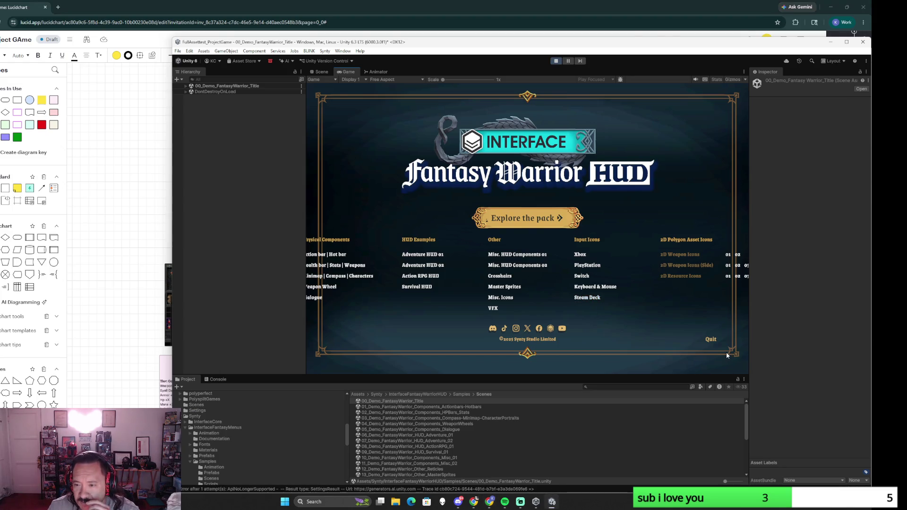
View the Master Sprites and Misc. Icons demo scenes maximized, ending on the title screen, then shrink Unity
left_click(846, 41)
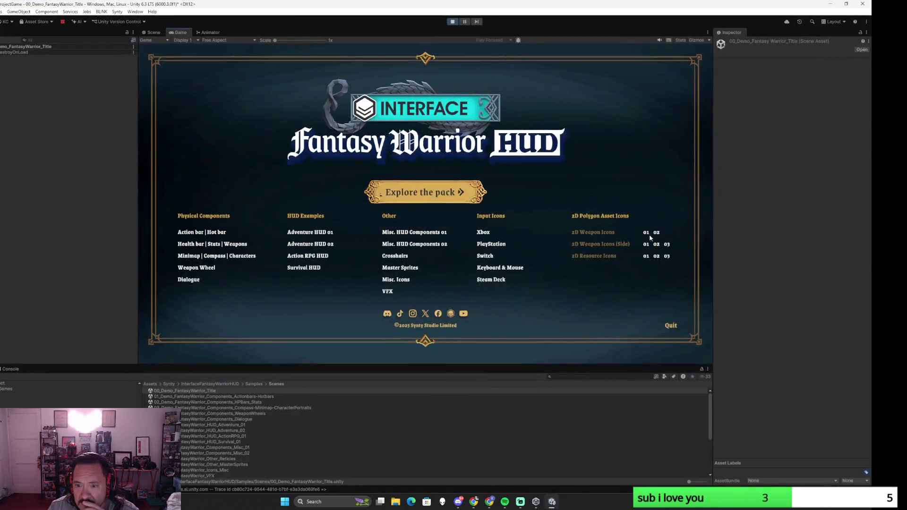
left_click(402, 269)
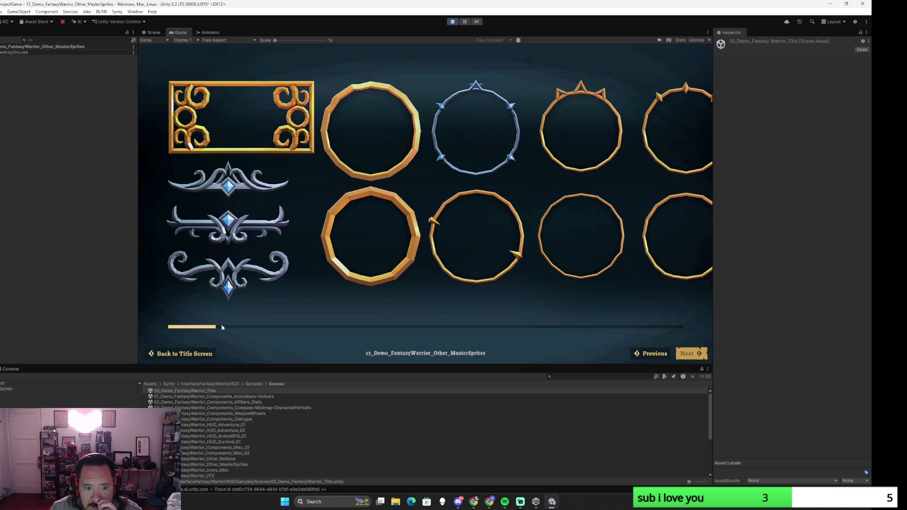
left_click_drag(221, 326, 679, 326)
left_click(183, 353)
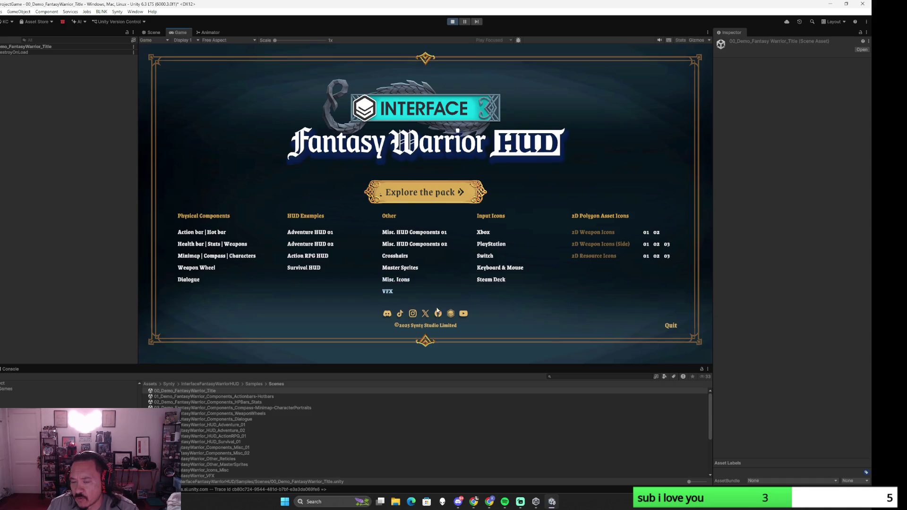
left_click(401, 281)
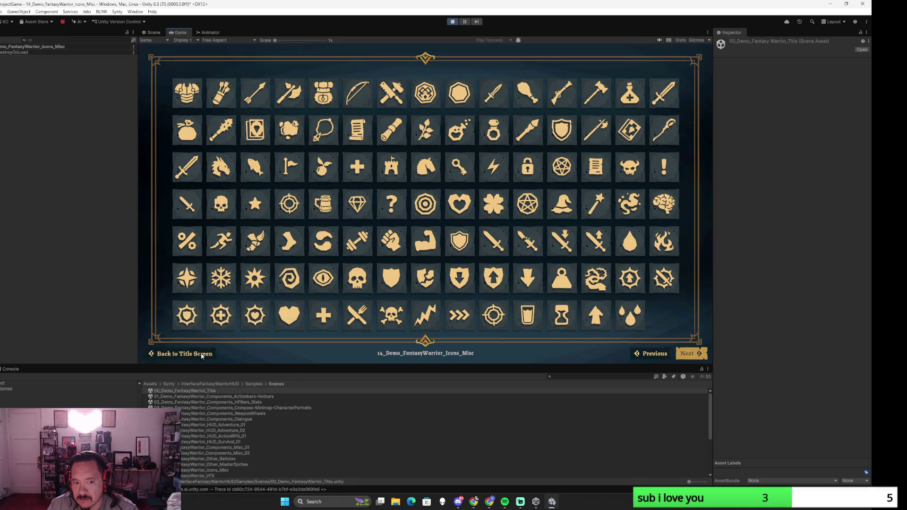
left_click(184, 354)
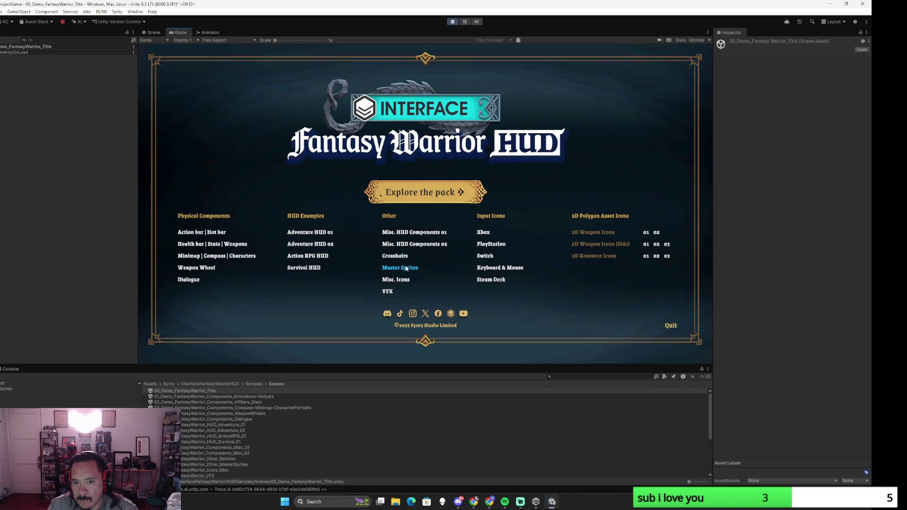
left_click(399, 280)
left_click(185, 353)
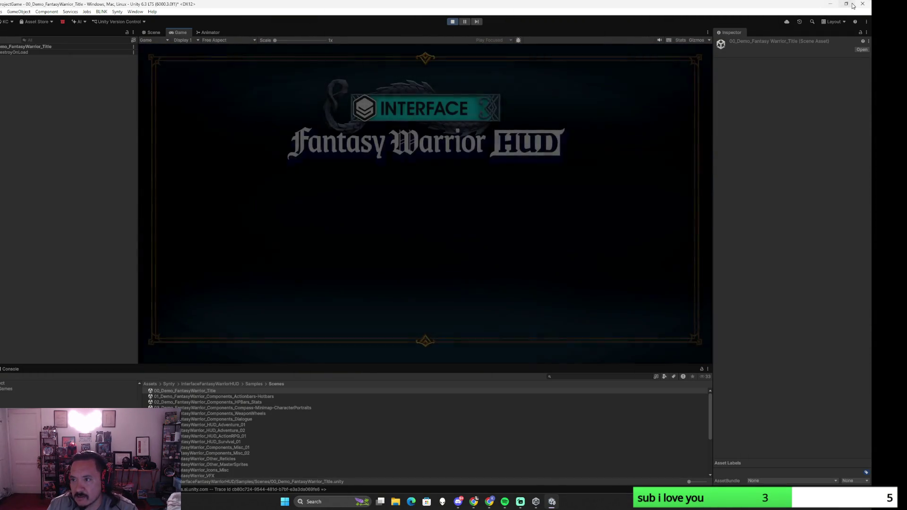
left_click(847, 5)
Hide Unity to view the Loot section's Take All mockup, then switch back to Unity
left_click(856, 35)
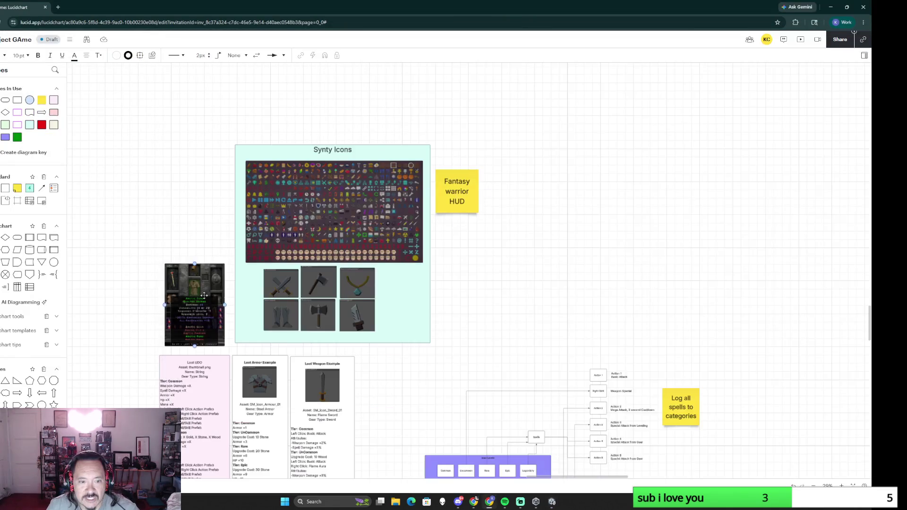
scroll(358, 413, "down", 2)
scroll(361, 414, "down", 3)
scroll(342, 418, "up", 2)
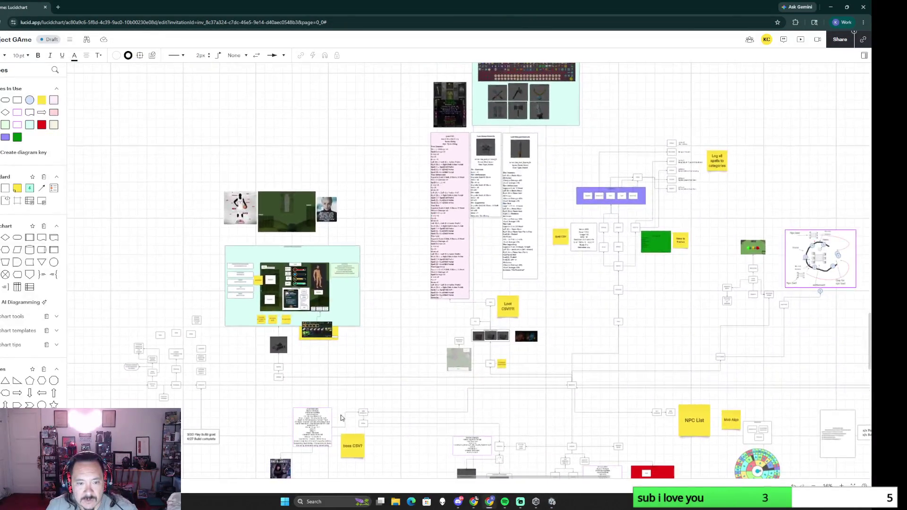
scroll(341, 418, "down", 2)
scroll(354, 354, "up", 1)
scroll(361, 314, "up", 1)
scroll(394, 272, "up", 3)
scroll(393, 272, "up", 1)
scroll(373, 373, "down", 2)
scroll(441, 320, "down", 1)
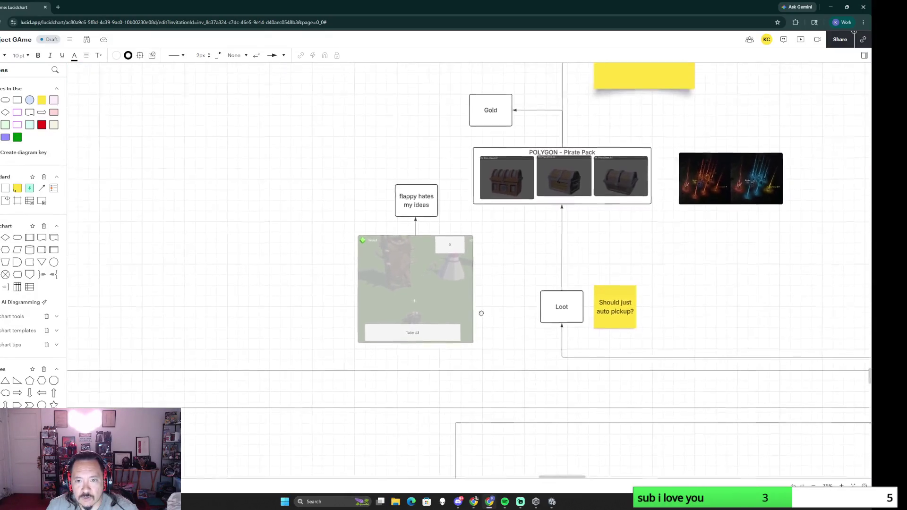
scroll(482, 313, "up", 2)
scroll(480, 316, "up", 1)
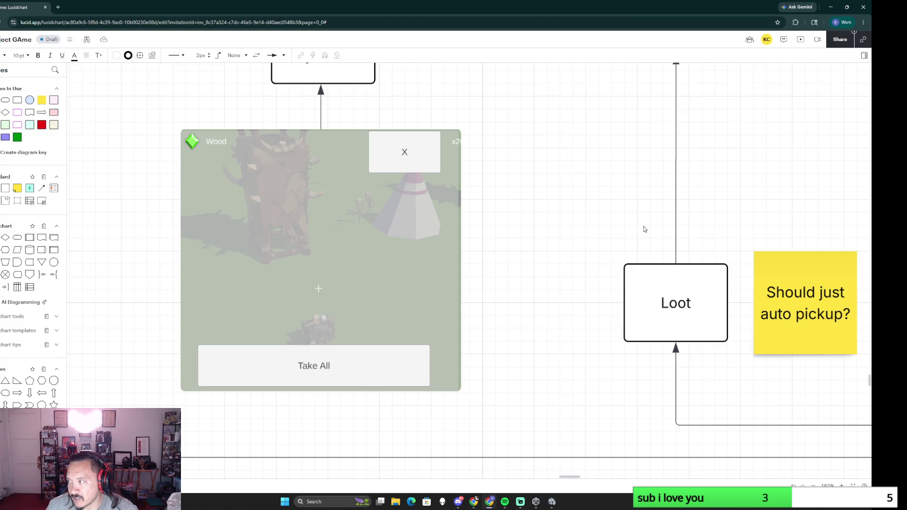
scroll(644, 229, "down", 3)
scroll(643, 228, "down", 2)
scroll(644, 229, "down", 1)
scroll(643, 229, "up", 3)
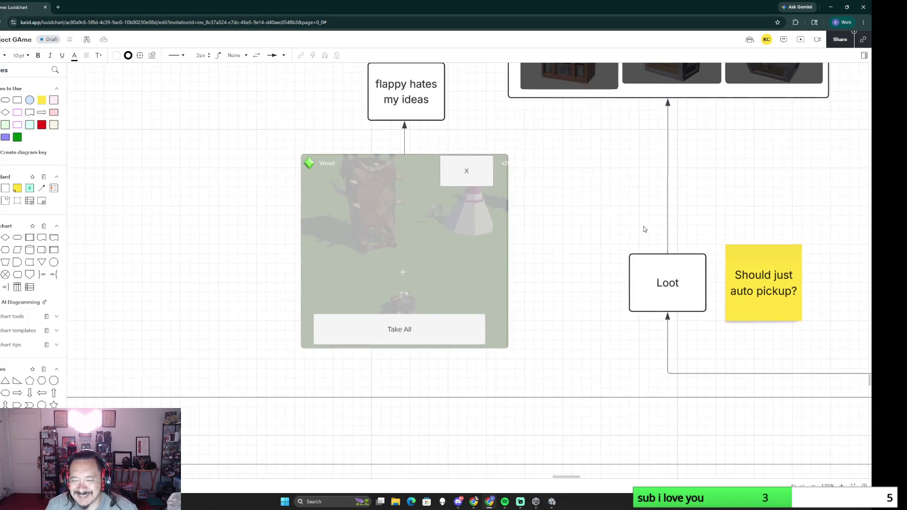
key("alt+Tab")
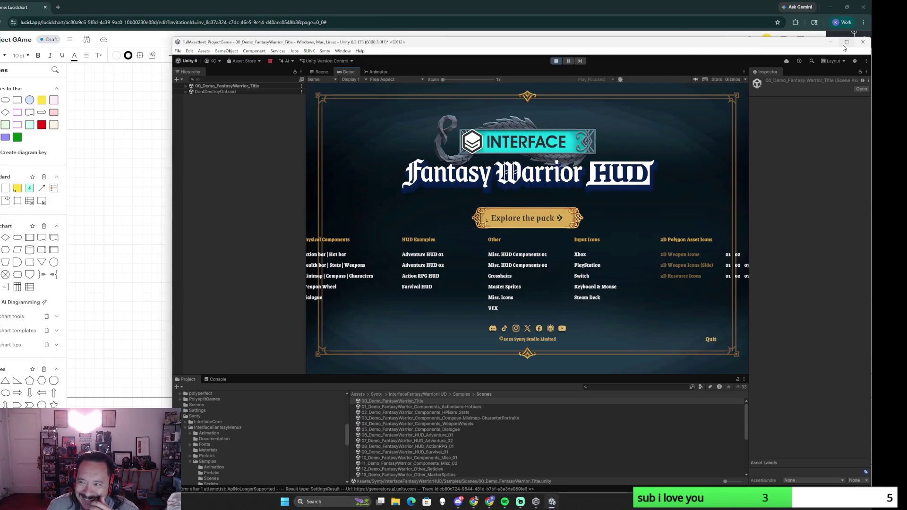
Maximize Unity and preview Adventure HUD 01 and Adventure HUD 02, returning to the title screen each time
key("super+Up")
left_click(312, 232)
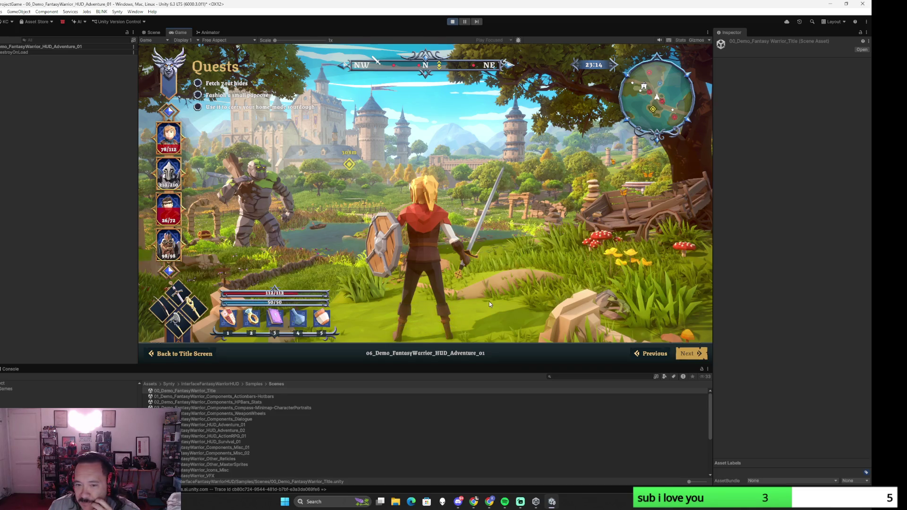
left_click(192, 354)
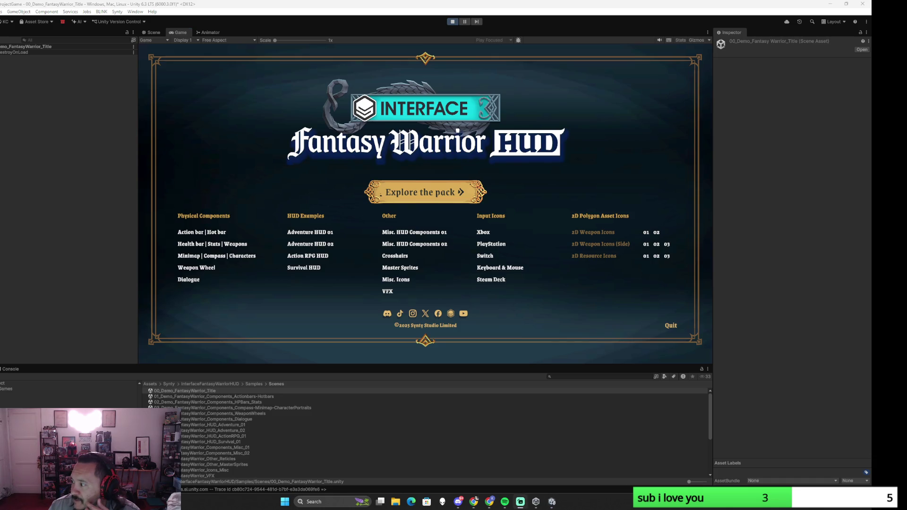
left_click(322, 244)
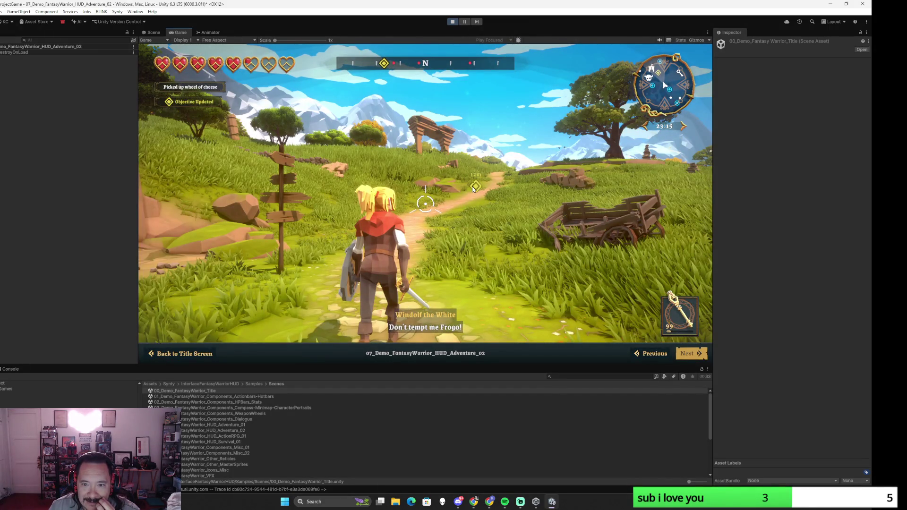
left_click(185, 354)
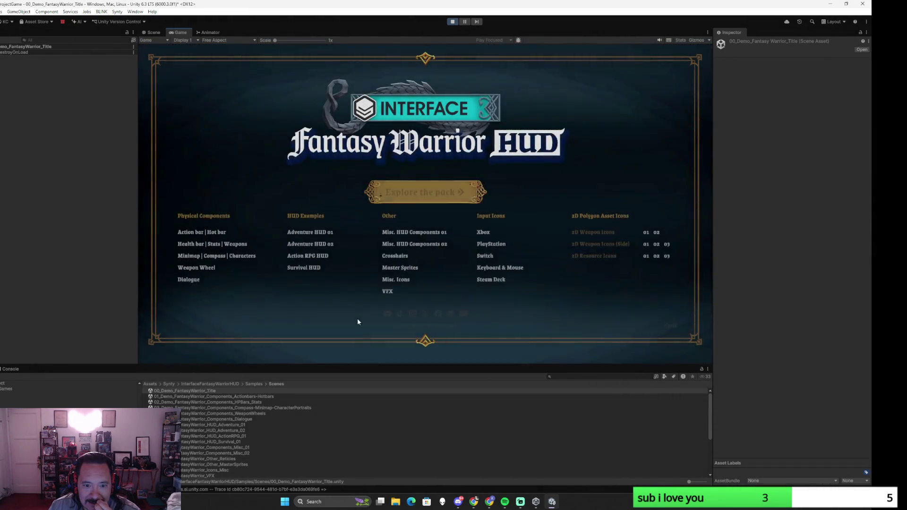
Preview the Action RPG HUD demo scene twice, returning to the title screen each time
left_click(318, 260)
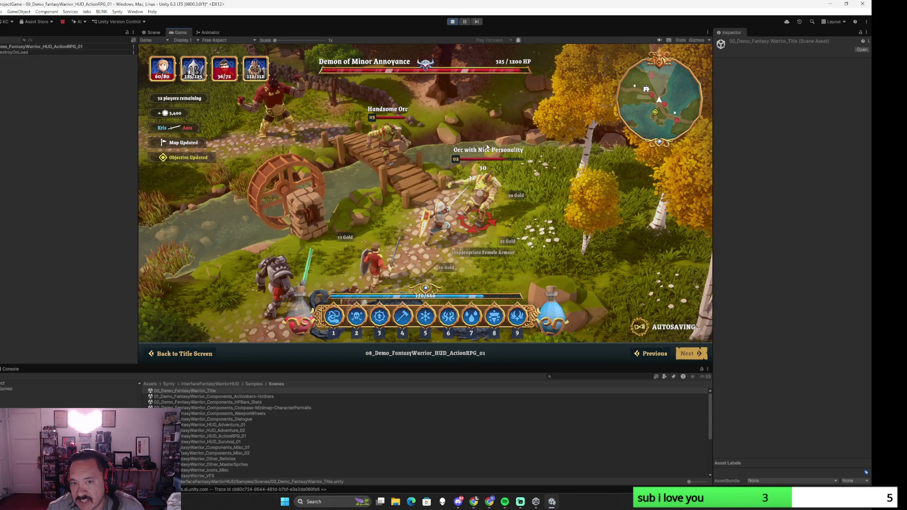
left_click(204, 354)
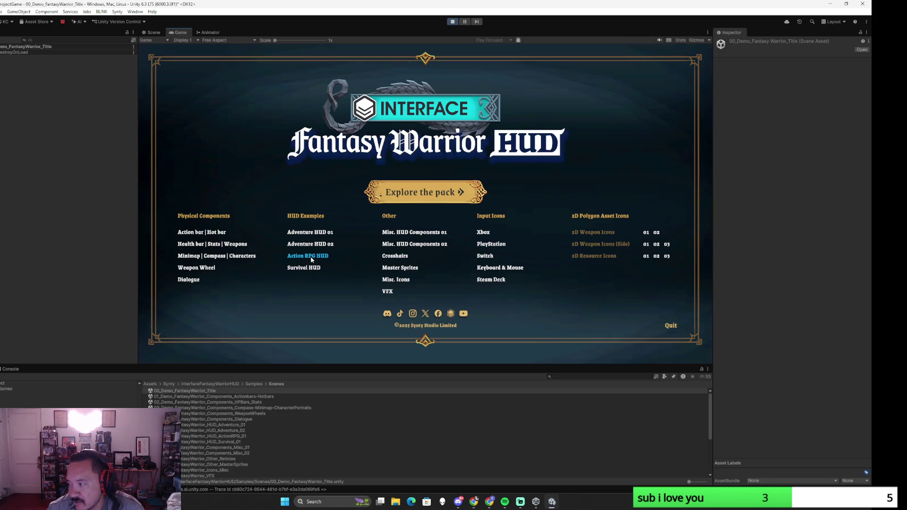
left_click(308, 256)
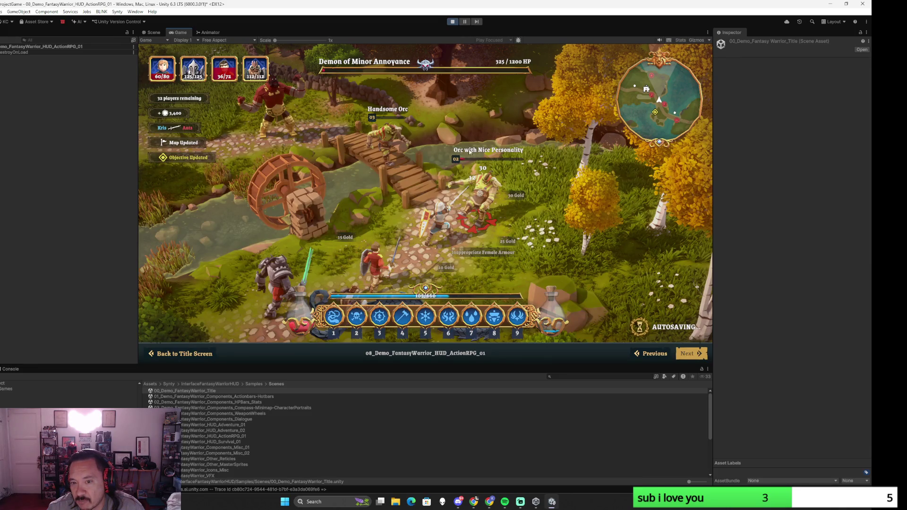
left_click(194, 354)
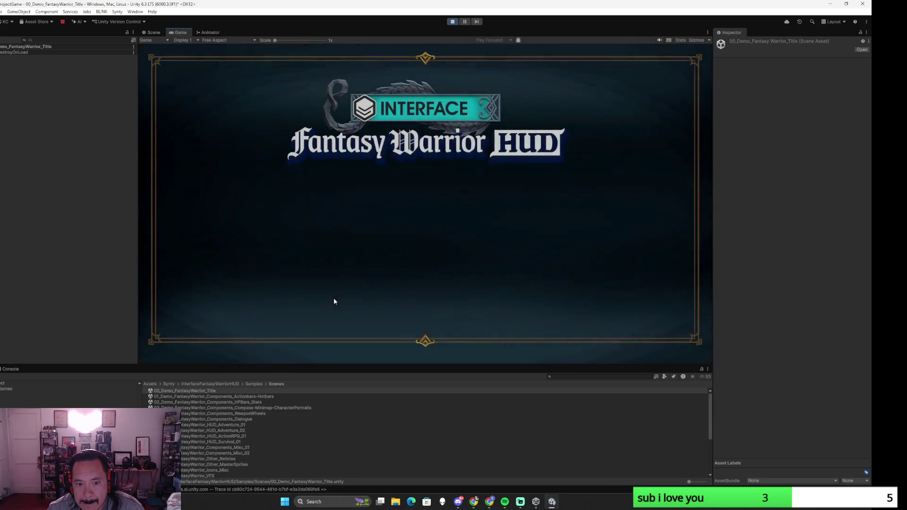
Preview the Survival HUD demo scene repeatedly, leaving it loaded the third time
left_click(306, 267)
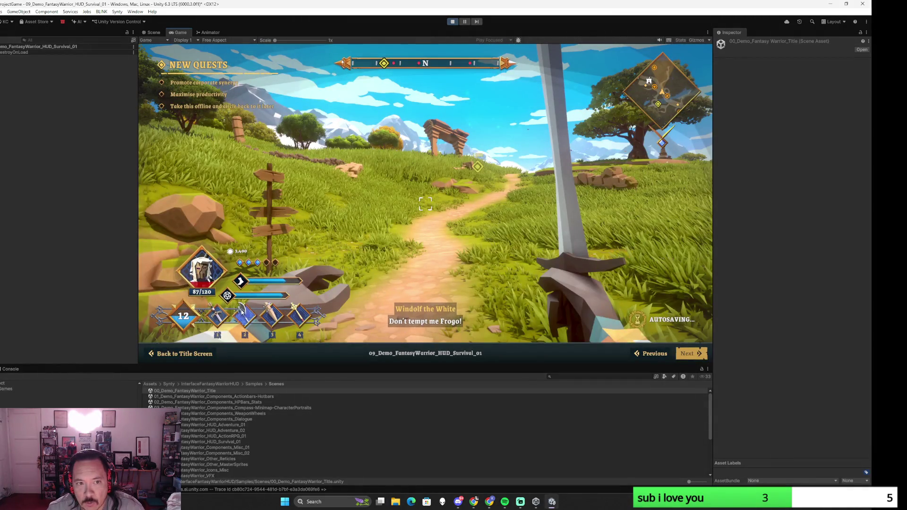
left_click(189, 356)
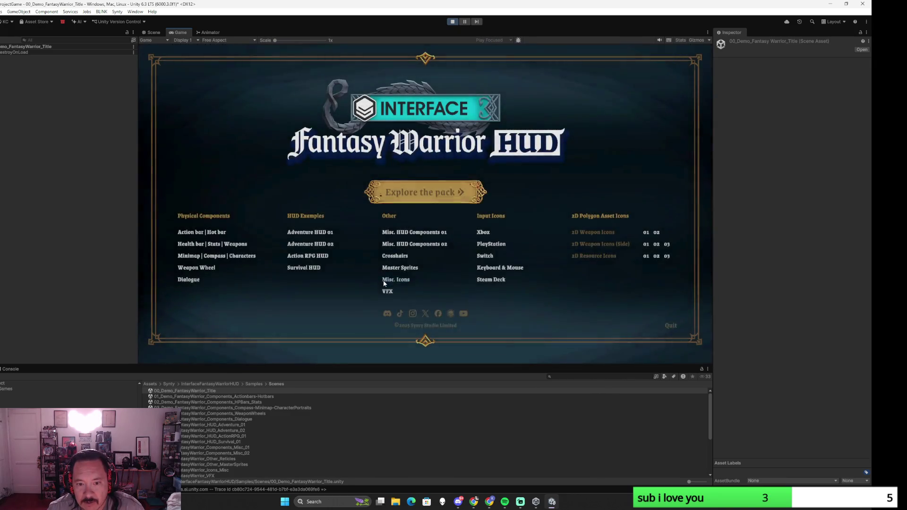
left_click(315, 269)
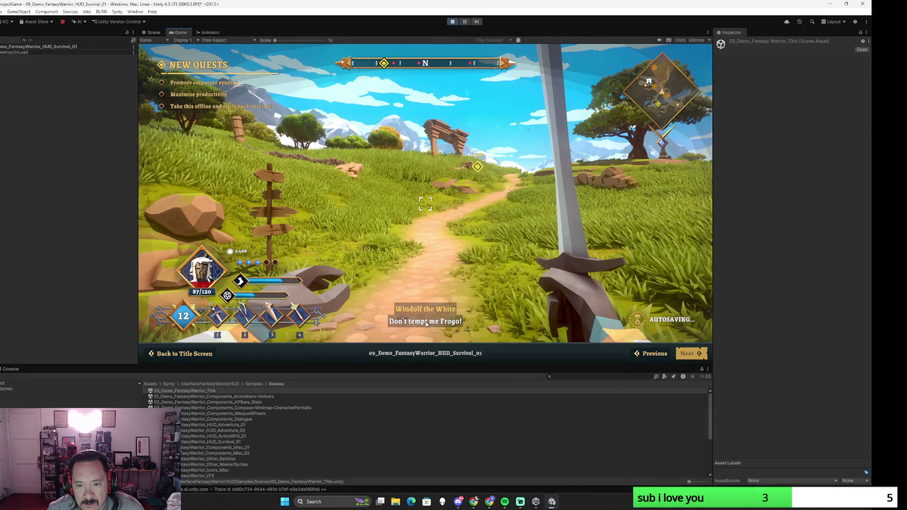
left_click(201, 357)
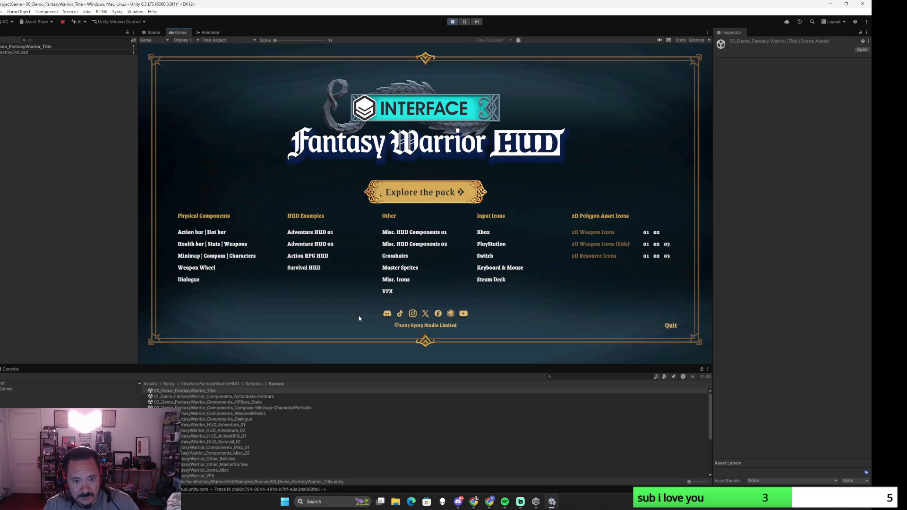
left_click(302, 269)
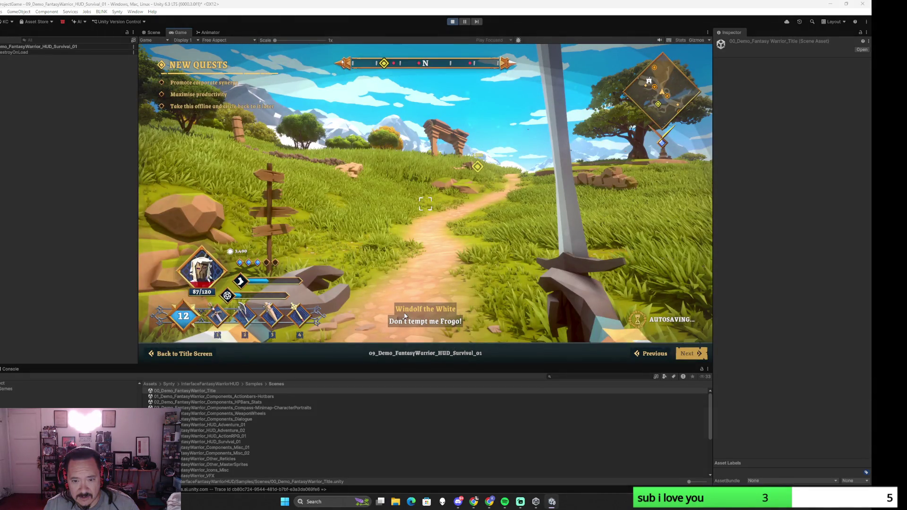
Snip the Windolf the White dialogue line and shrink the editor to reveal the browser
key("super+shift+s")
left_click_drag(375, 292, 460, 337)
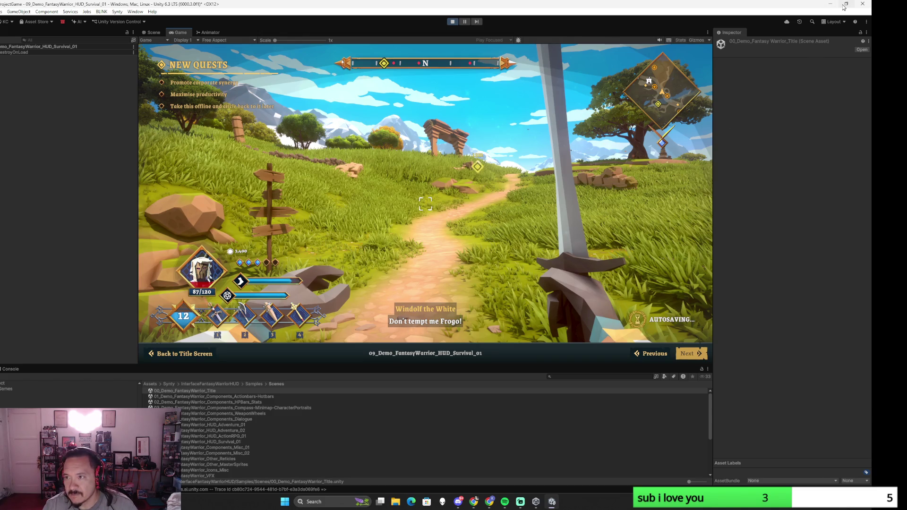
key("super+Down")
key("super+Down")
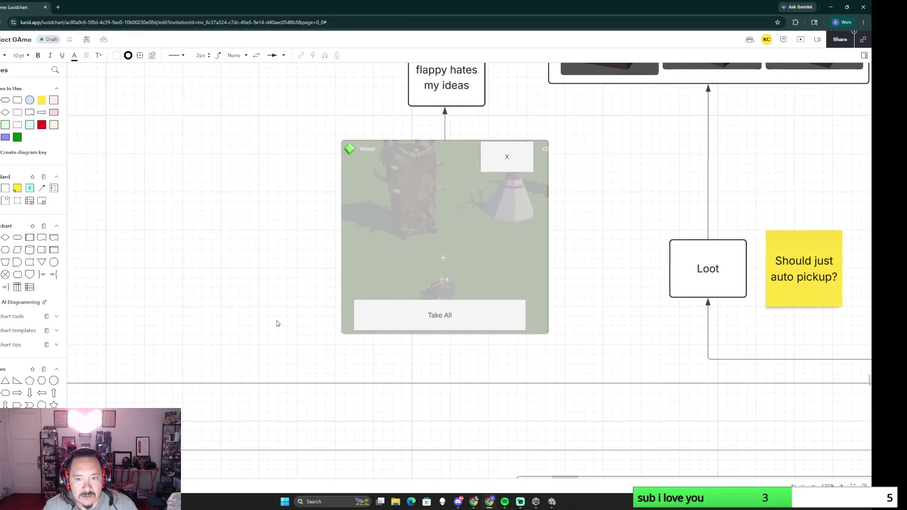
scroll(277, 323, "down", 5)
scroll(277, 323, "down", 5)
scroll(379, 301, "up", 3)
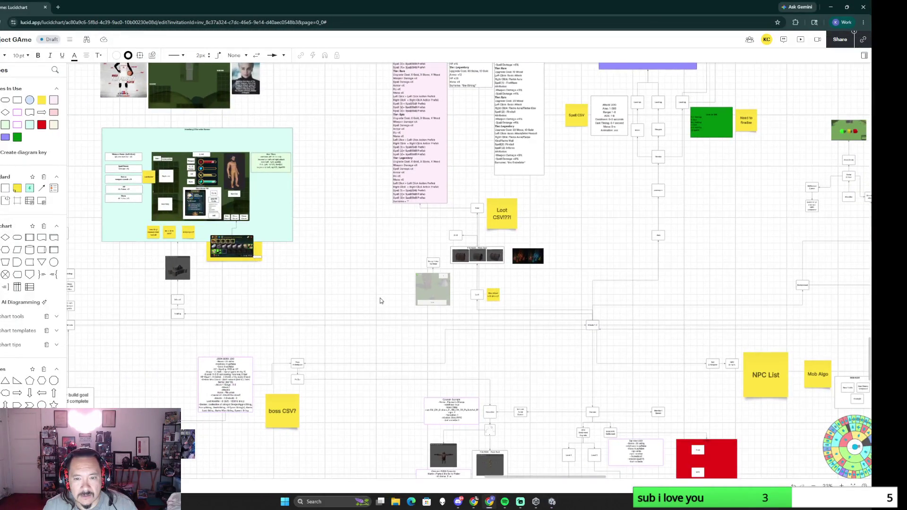
scroll(379, 300, "down", 3)
scroll(379, 301, "down", 2)
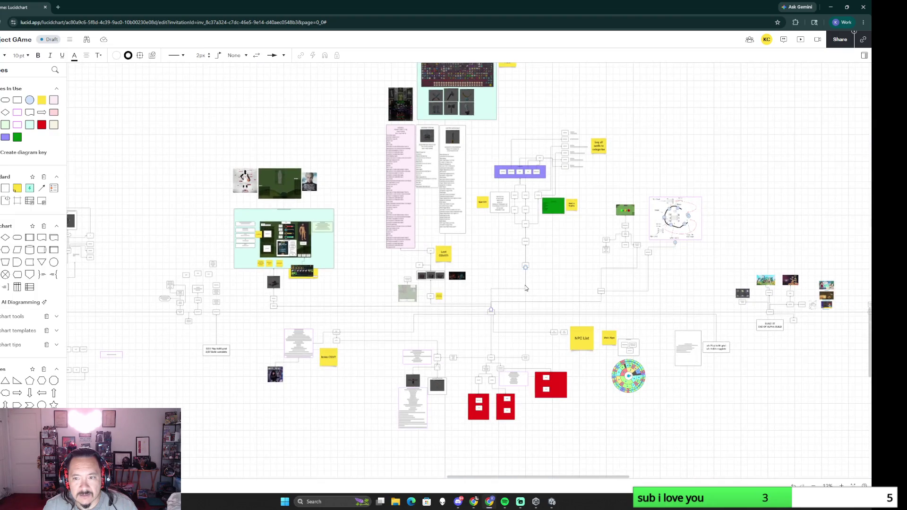
scroll(605, 393, "up", 2)
scroll(604, 391, "up", 2)
scroll(218, 273, "left", 4)
scroll(359, 318, "up", 3)
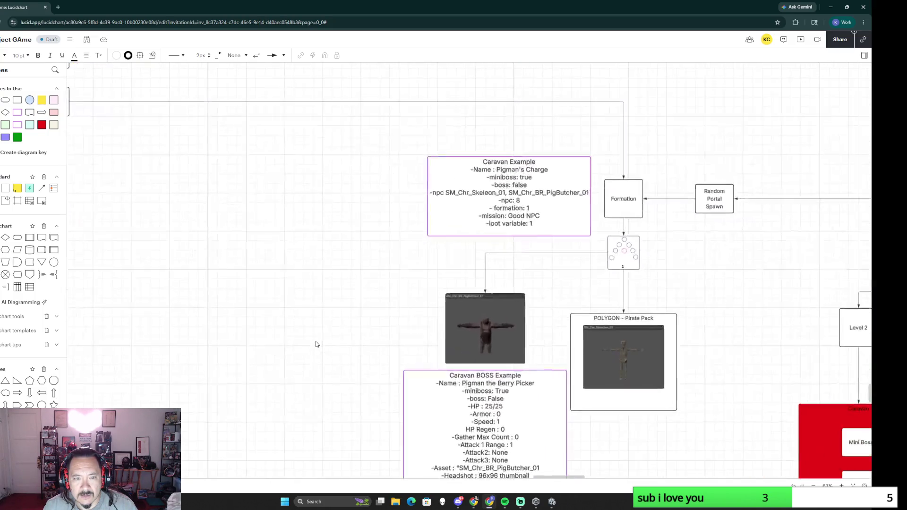
scroll(283, 308, "down", 3)
scroll(304, 298, "left", 2)
scroll(329, 286, "up", 1)
scroll(329, 287, "up", 2)
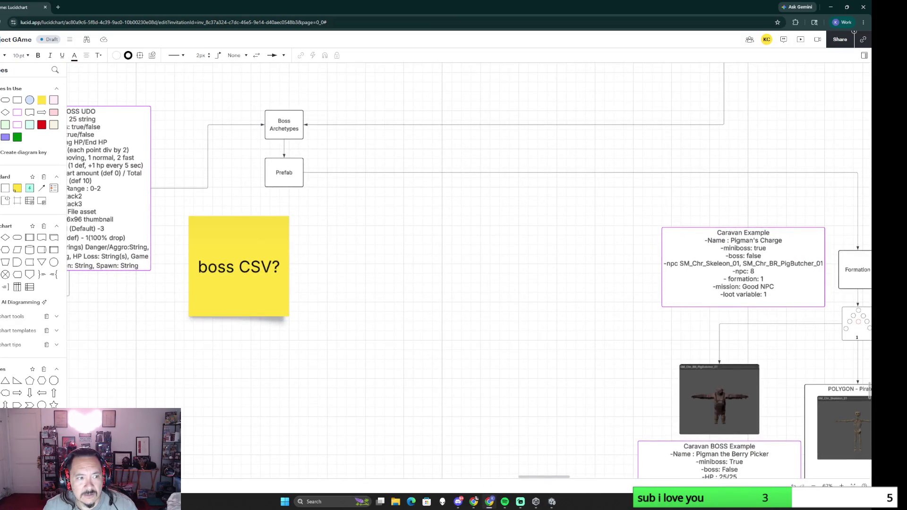
Add a process box labelled 'Quotes' beside the boss CSV note
left_click_drag(17, 237, 370, 225)
double_click(367, 227)
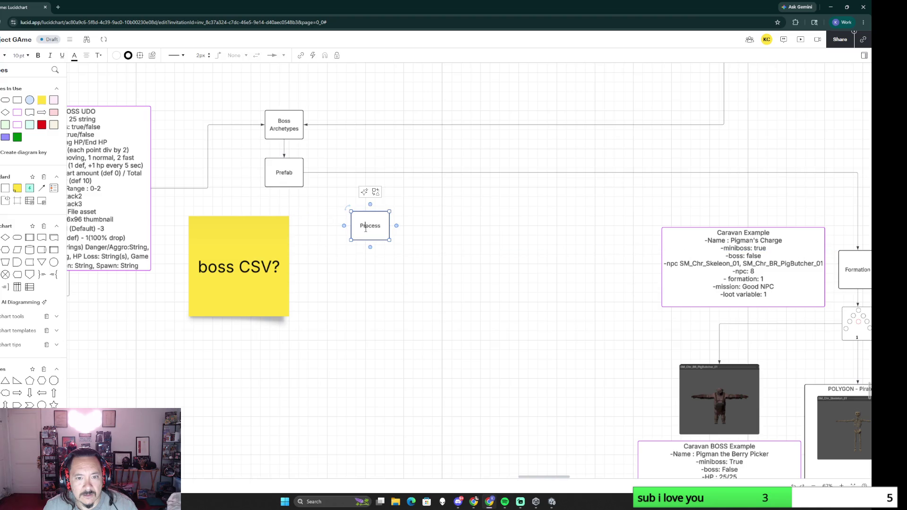
scroll(426, 255, "left", 3)
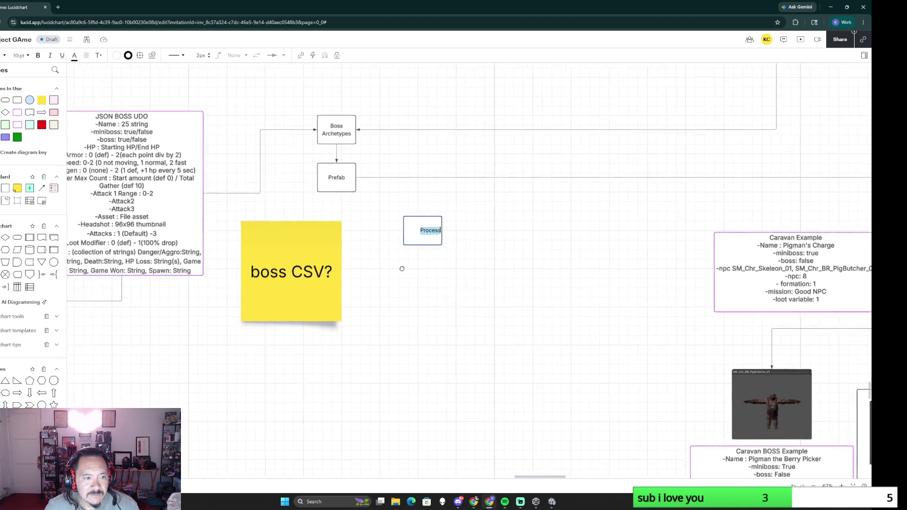
left_click_drag(450, 269, 485, 272)
type("Quotes")
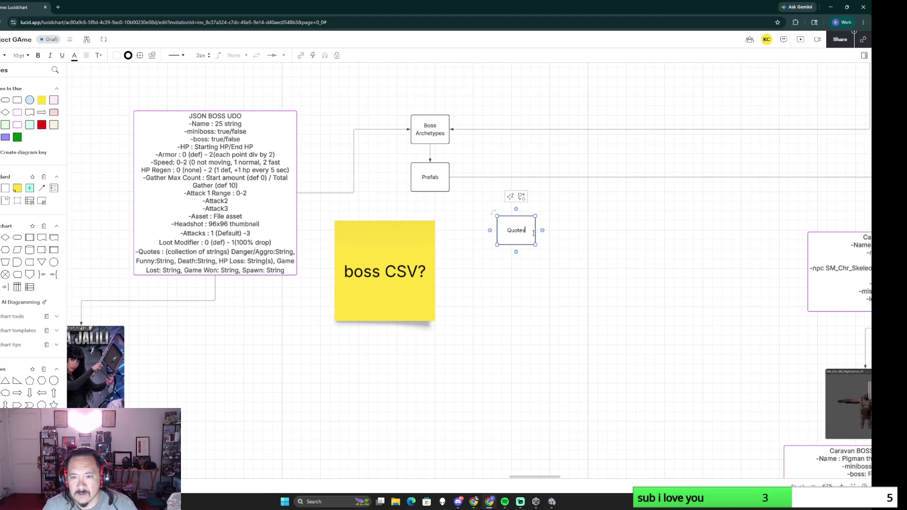
Paste the Windolf dialogue snip near the Quotes box and return to Unity
key("ctrl+v")
mouse_move(557, 294)
left_mouse_down()
mouse_move(533, 291)
mouse_move(528, 280)
left_mouse_up()
key("alt+Tab")
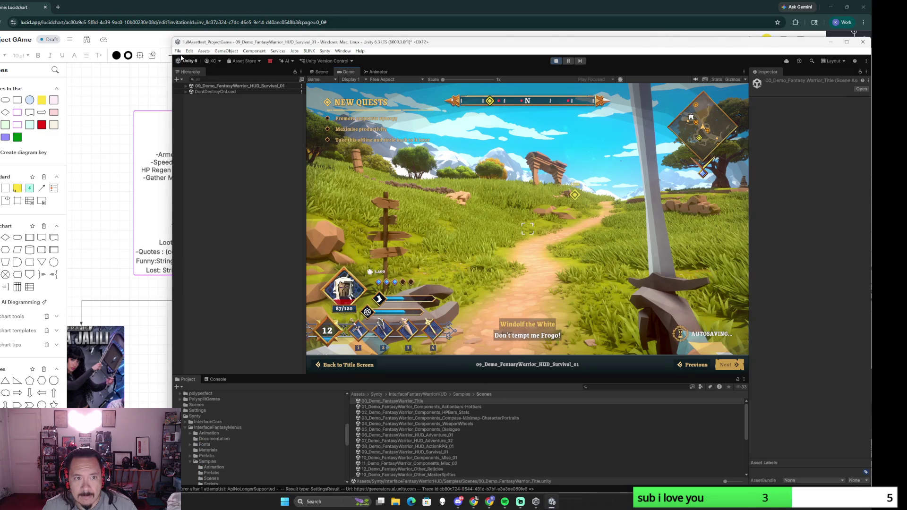
Snip the Action RPG HUD and Survival HUD title entries and paste the snip onto the Lucidchart board
left_click(340, 365)
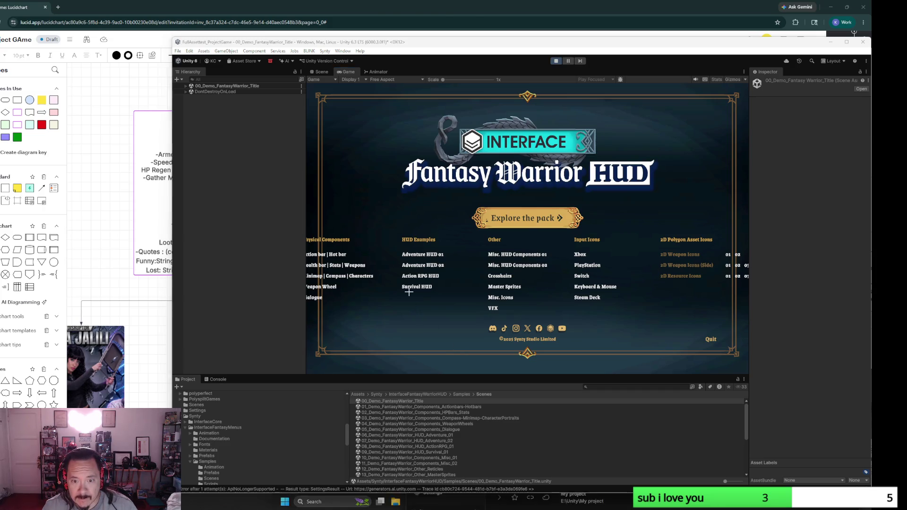
key("super+shift+s")
left_click_drag(399, 270, 446, 301)
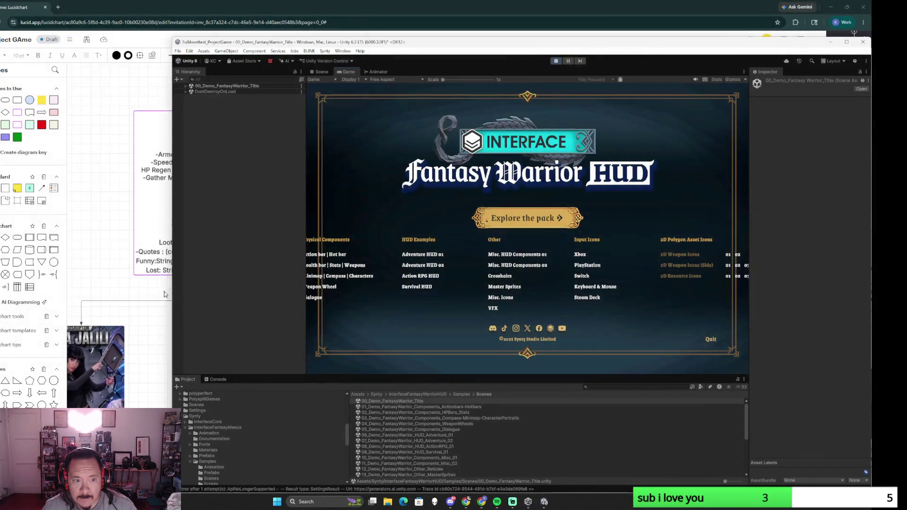
left_click(489, 501)
key("ctrl+v")
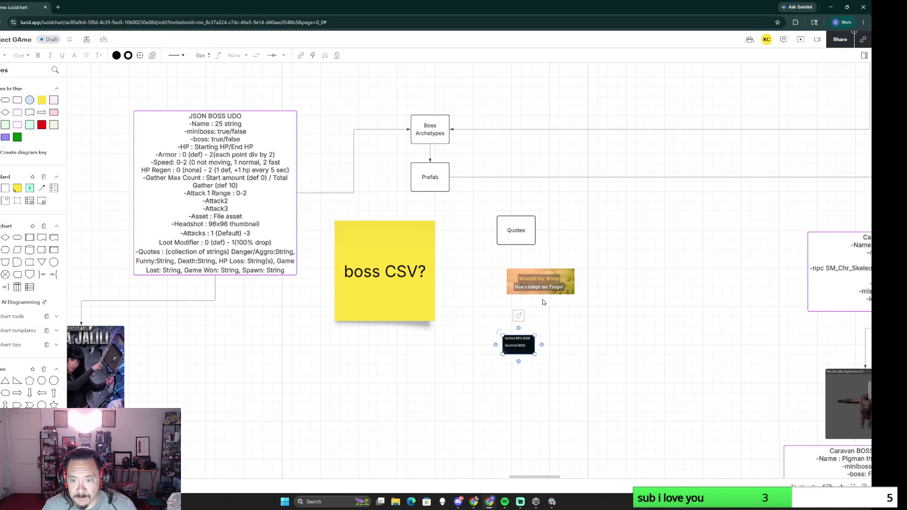
Move the menu-entries snip and the dialogue snip beside the Quotes box, checking Unity briefly
left_click_drag(518, 345, 561, 249)
left_click_drag(556, 286, 591, 286)
key("alt+Tab")
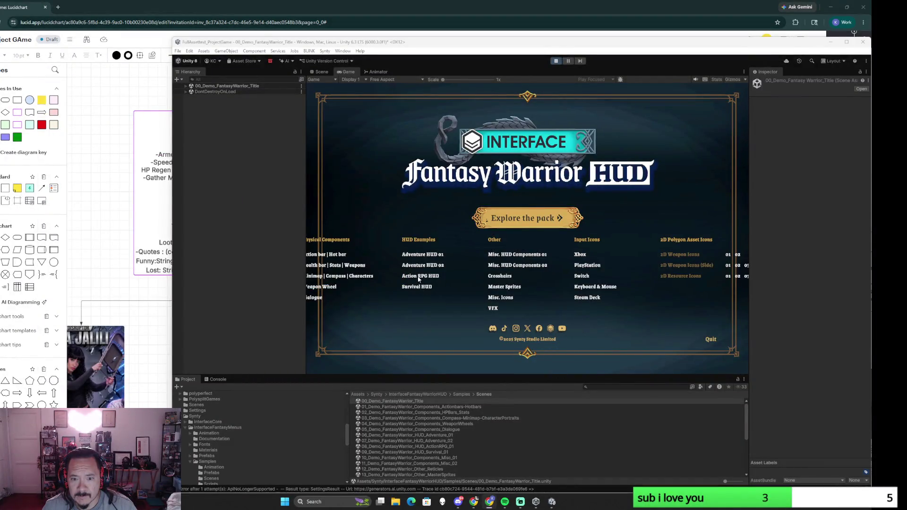
key("alt+Tab")
scroll(310, 229, "down", 3)
scroll(309, 230, "up", 3)
scroll(310, 229, "down", 3)
scroll(354, 283, "up", 2)
scroll(418, 351, "up", 2)
scroll(348, 277, "up", 2)
scroll(347, 275, "up", 3)
scroll(347, 275, "down", 2)
scroll(384, 186, "up", 2)
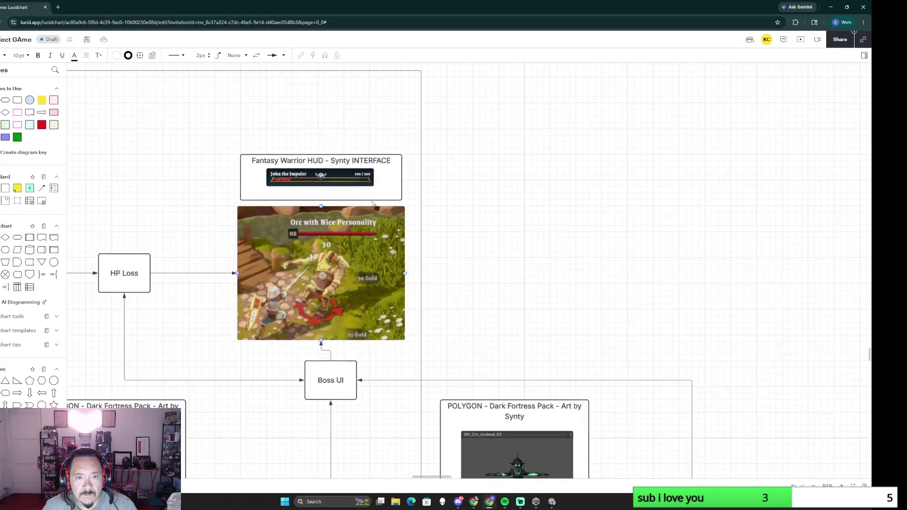
Copy the Fantasy Warrior HUD box and orc image and paste them near the Quotes box
left_click(384, 187)
left_click(285, 128)
left_click_drag(284, 128, 333, 159)
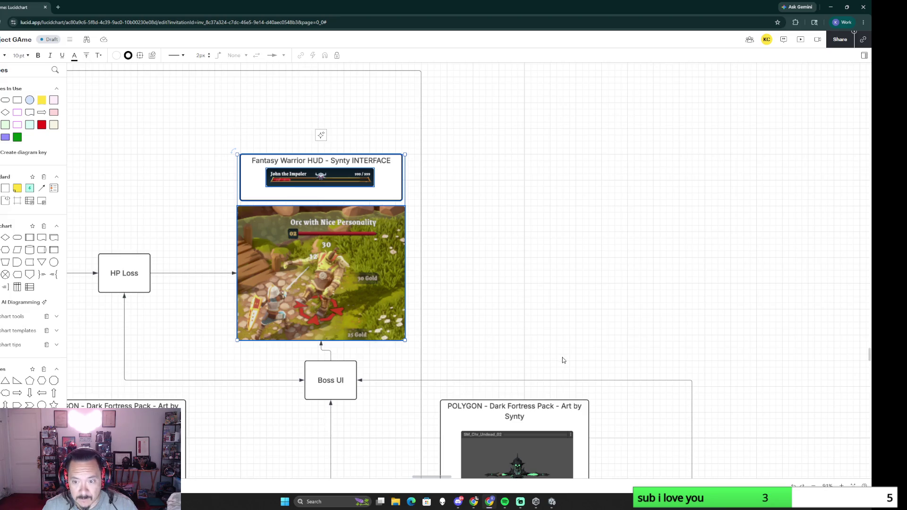
scroll(564, 319, "down", 3)
scroll(563, 319, "down", 3)
left_click_drag(638, 415, 492, 368)
scroll(492, 369, "up", 3)
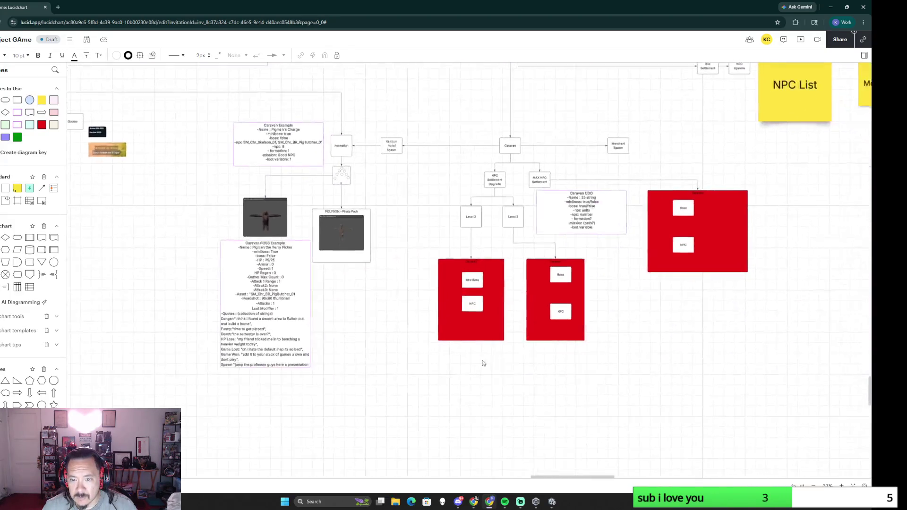
scroll(374, 287, "down", 5)
scroll(358, 317, "up", 2)
scroll(358, 317, "up", 3)
scroll(385, 324, "up", 3)
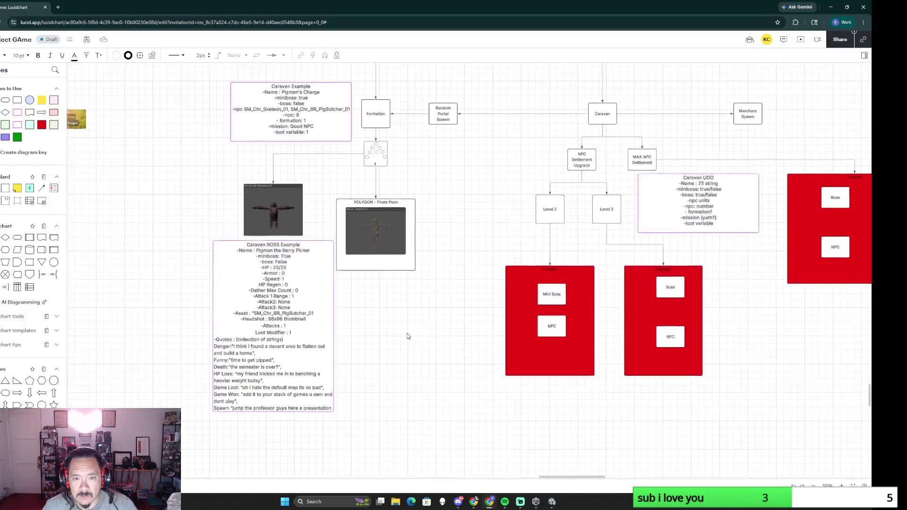
left_click_drag(198, 235, 527, 375)
key("ctrl+v")
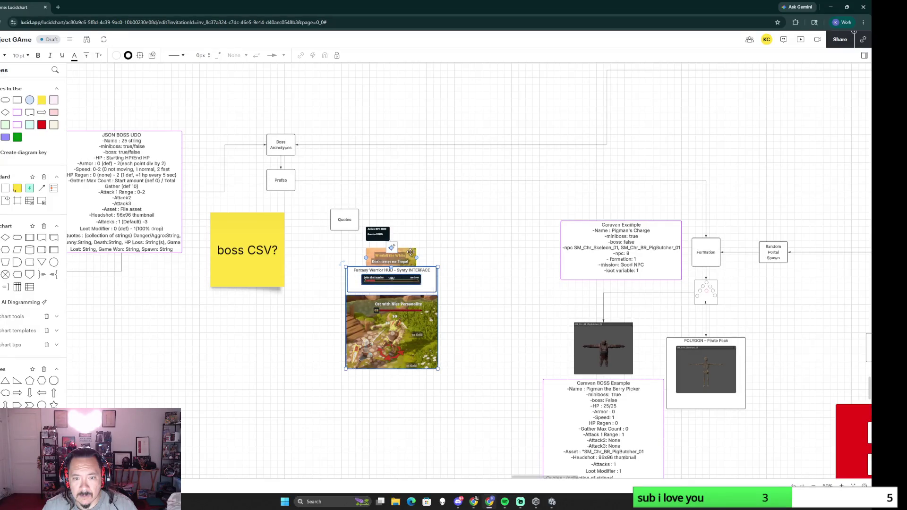
Arrange the two snips with the HUD and orc images and shift all four up and right together
left_click_drag(412, 254, 333, 321)
left_click_drag(377, 233, 321, 287)
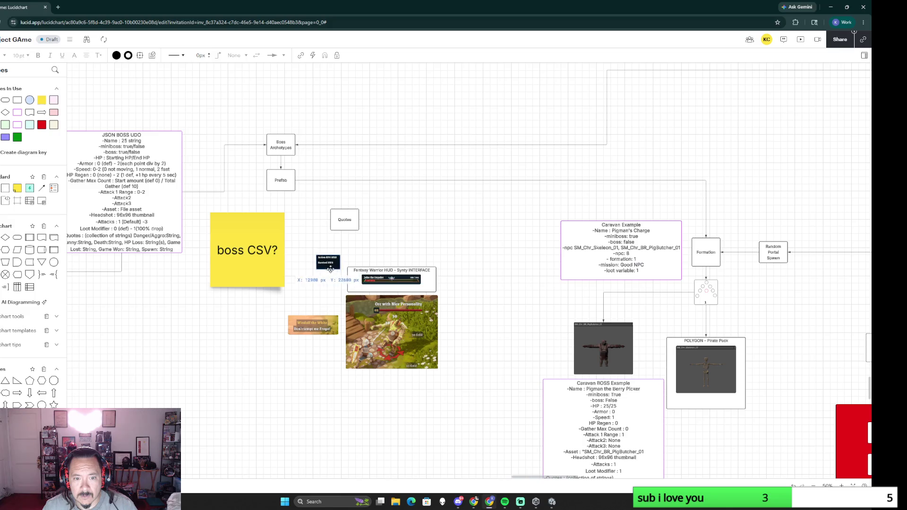
left_click_drag(286, 246, 440, 370)
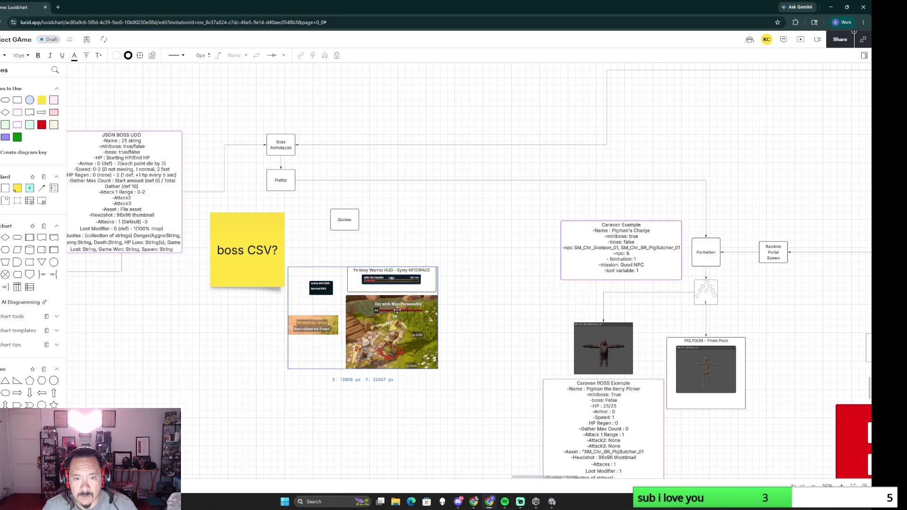
left_click_drag(396, 309, 414, 286)
left_click(457, 248)
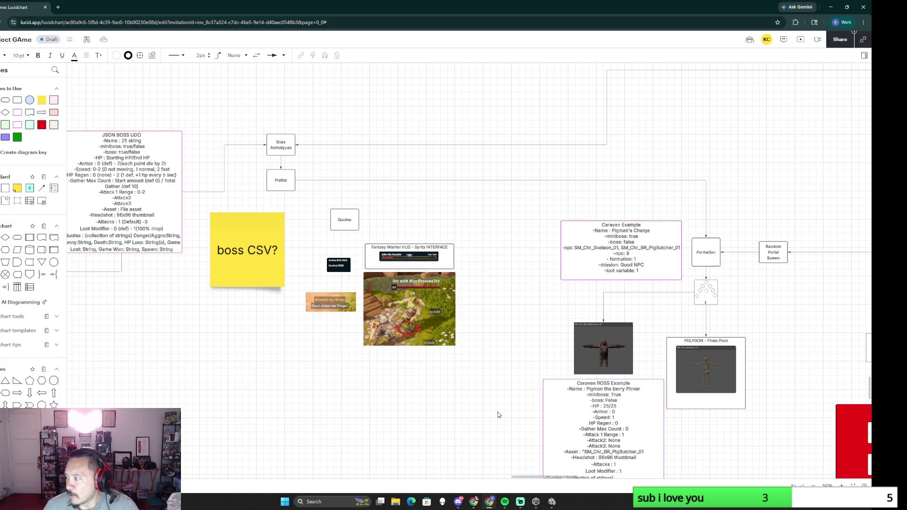
scroll(462, 350, "down", 5)
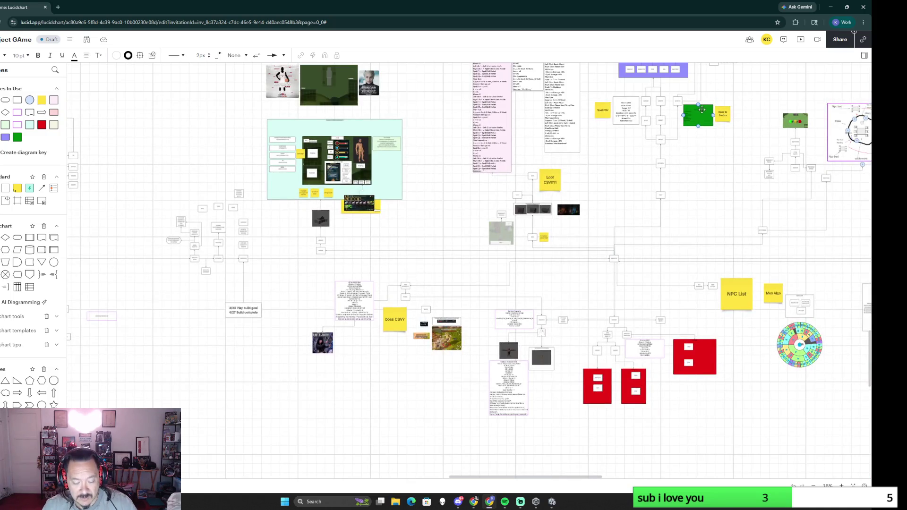
Switch from the Lucidchart board to the Unity editor window
key("alt+Tab")
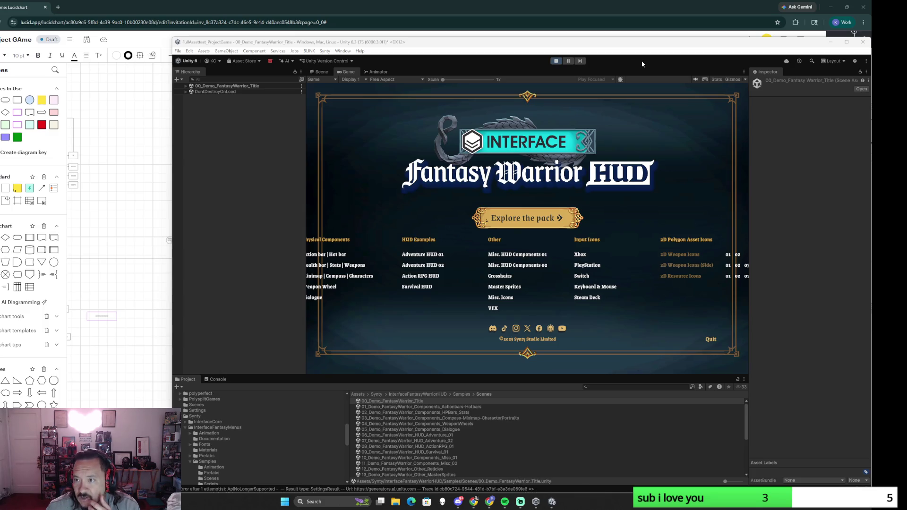
Move aside and close the Unity Hub window, then maximize the Unity editor
left_click(536, 502)
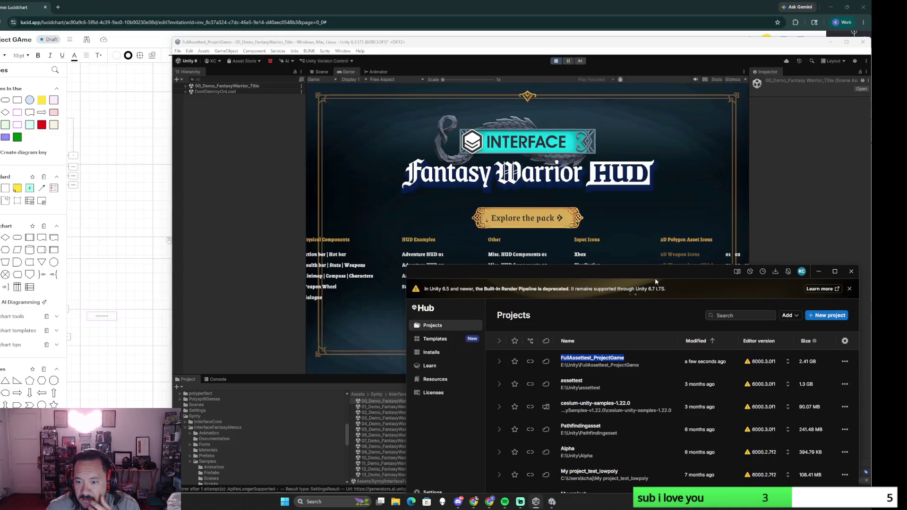
left_click_drag(656, 273, 331, 125)
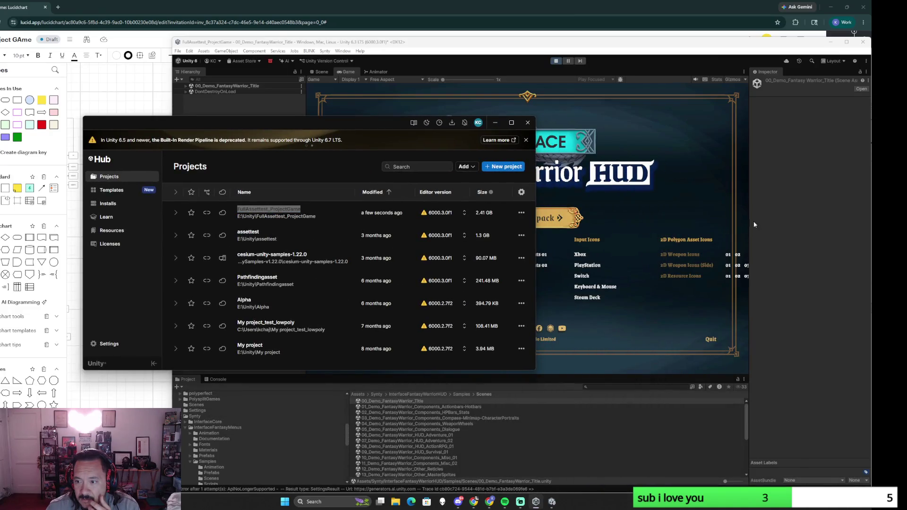
right_click(552, 501)
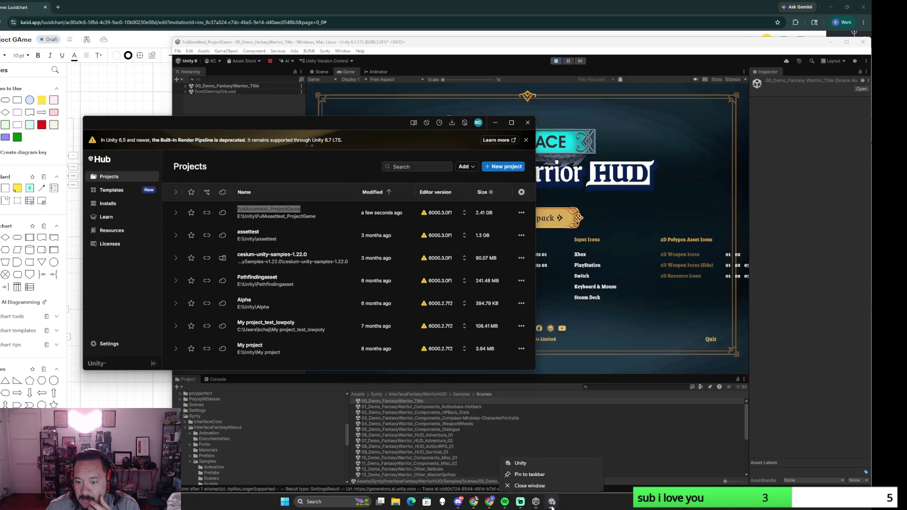
left_click(546, 460)
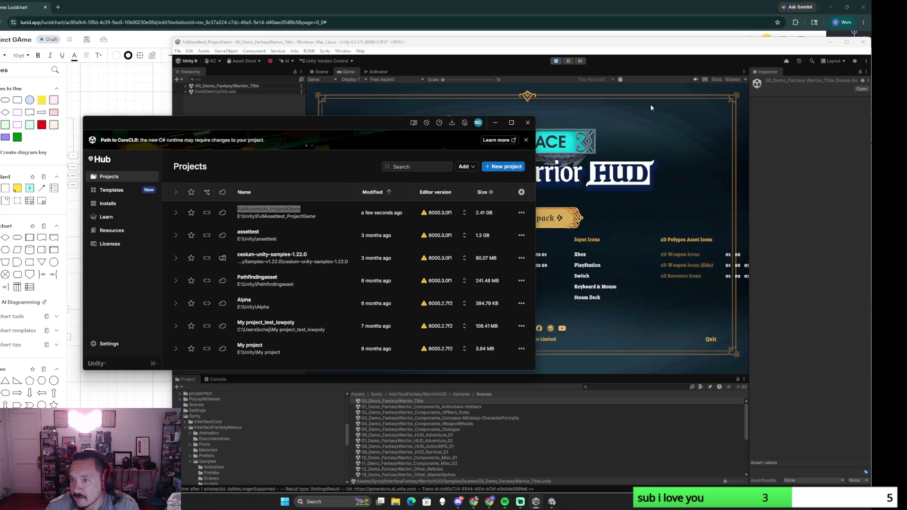
left_click(526, 124)
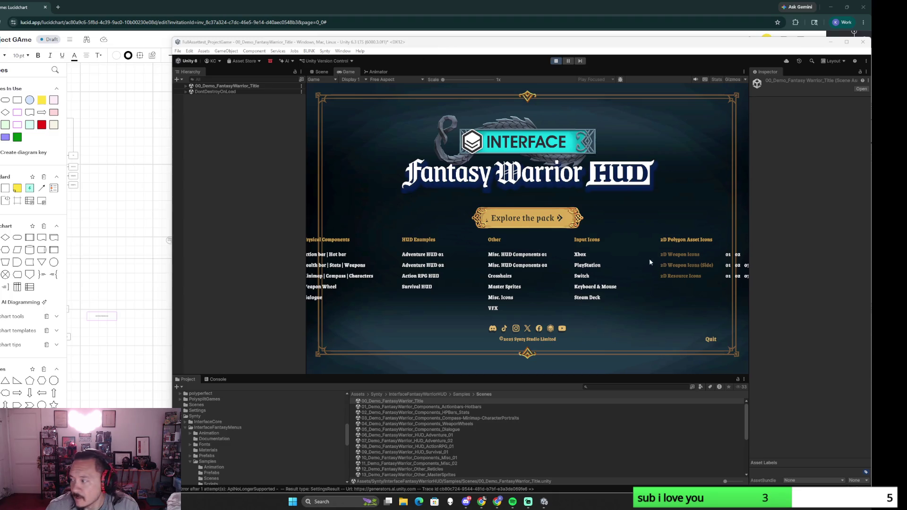
key("super+Up")
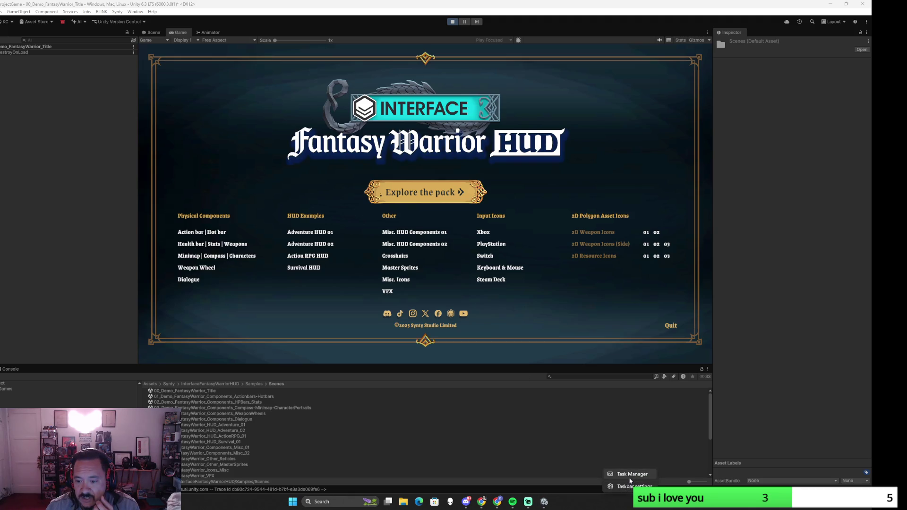
End the Unity Editor process in Task Manager and close the Hub and Task Manager windows
key("ctrl+shift+Escape")
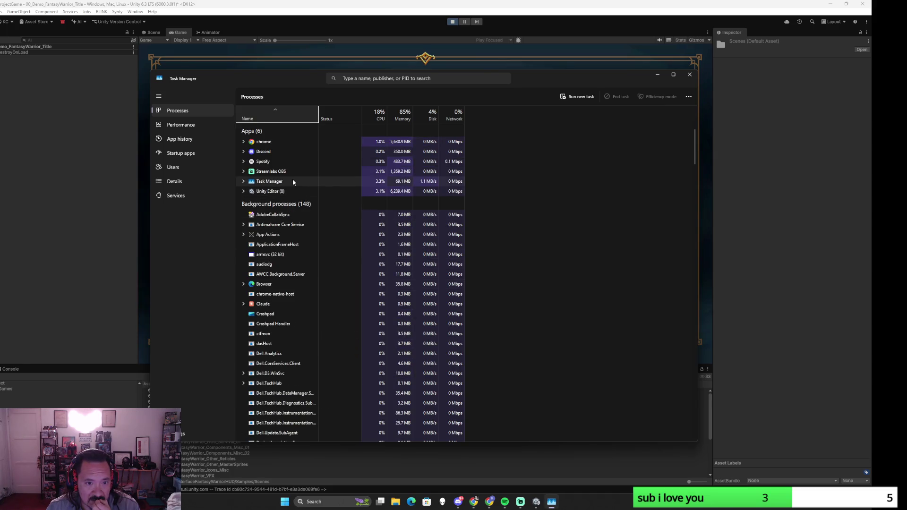
left_click(292, 192)
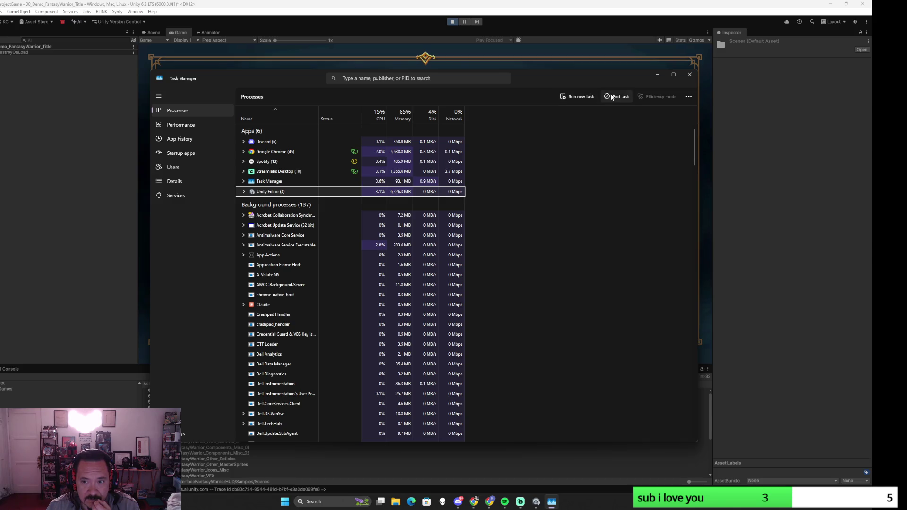
left_click(617, 97)
left_click(527, 122)
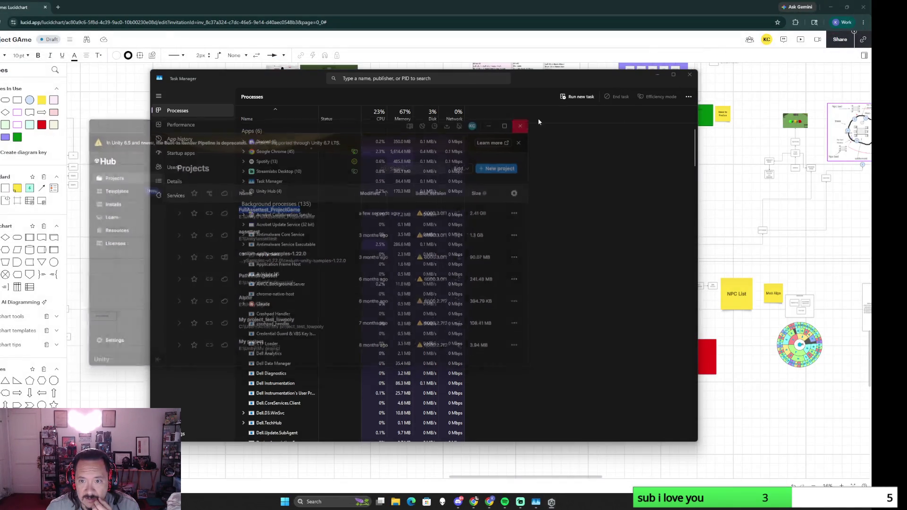
left_click(689, 74)
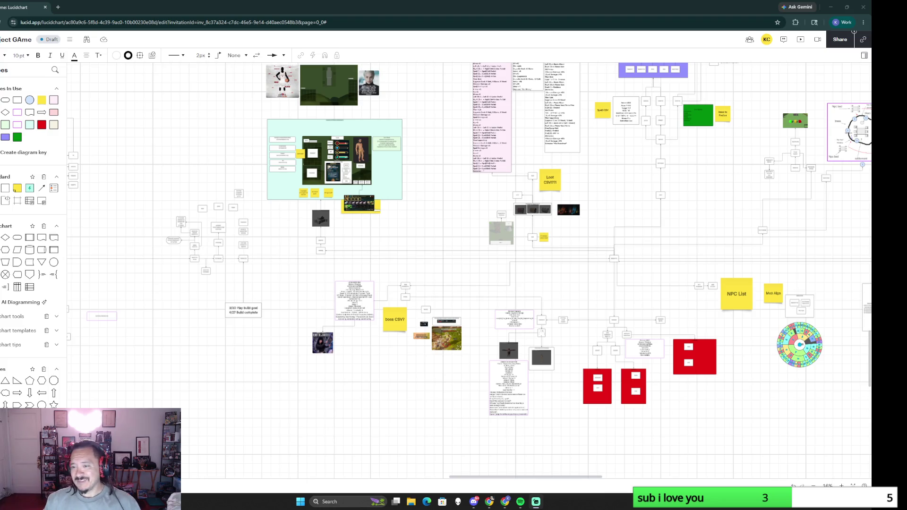
Restore the Lucidchart Chrome window to a smaller size
left_click(847, 7)
View slide 126 then the 5/26 Alpha3 Part 3 Checkin slide, and return to Lucidchart
left_click(673, 10)
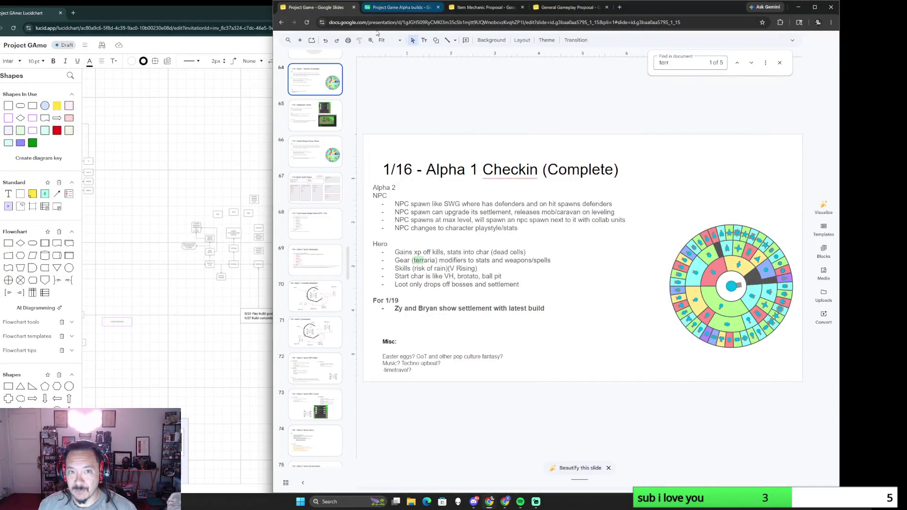
scroll(346, 376, "down", 4)
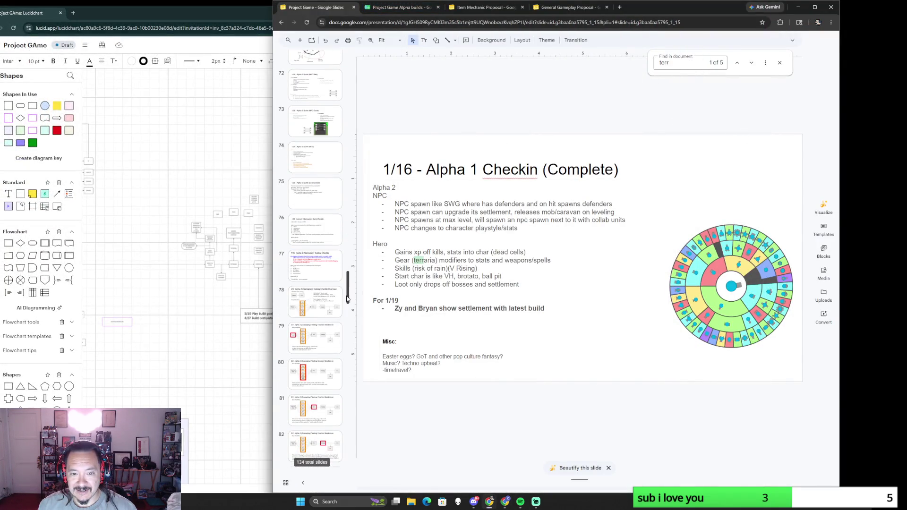
scroll(347, 299, "down", 8)
scroll(311, 340, "down", 8)
scroll(311, 262, "down", 8)
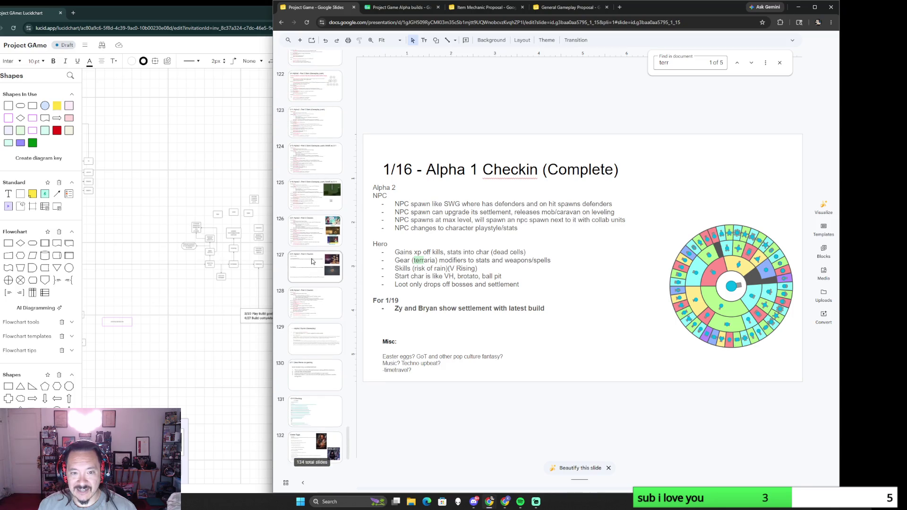
left_click(331, 244)
key("Down")
key("Down")
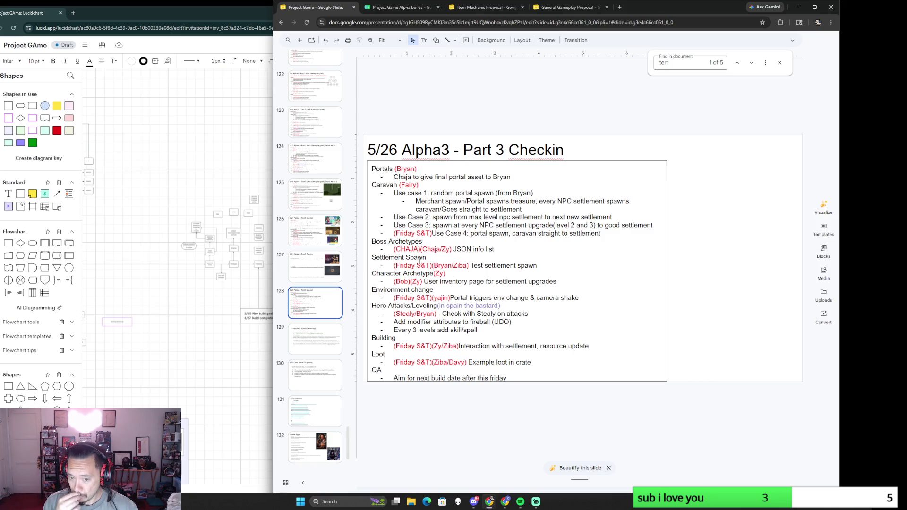
left_click(191, 338)
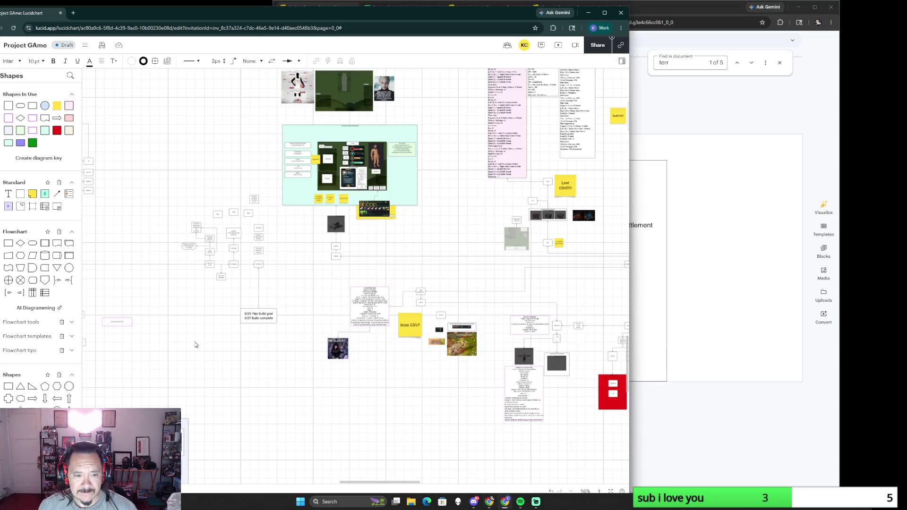
scroll(338, 333, "down", 2)
scroll(338, 326, "down", 2)
scroll(337, 319, "down", 2)
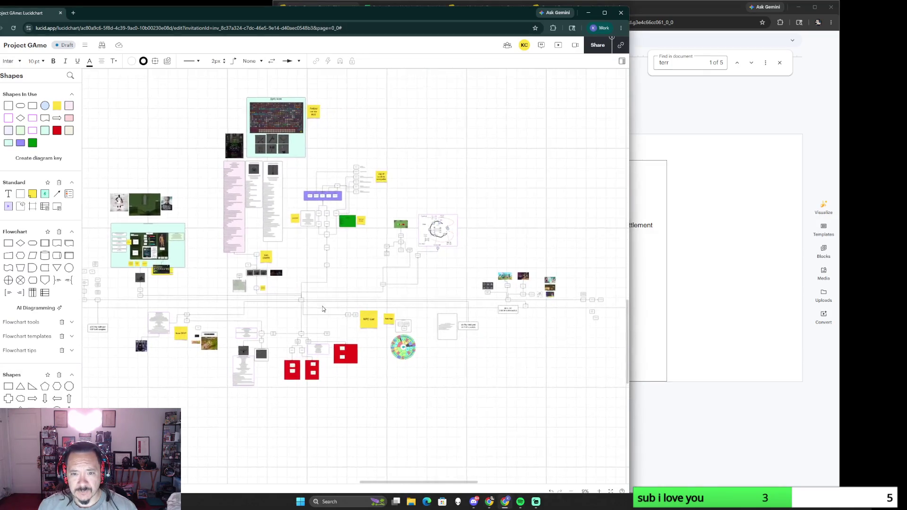
scroll(337, 301, "up", 5)
scroll(274, 343, "up", 4)
scroll(274, 342, "right", 4)
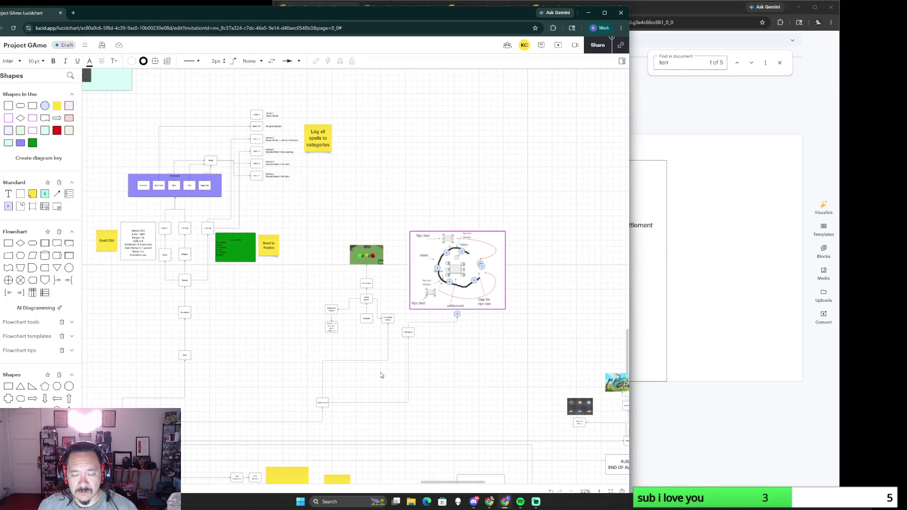
Pan the board left until the JSON BOSS UDO and boss CSV? notes come into view
left_click(536, 502)
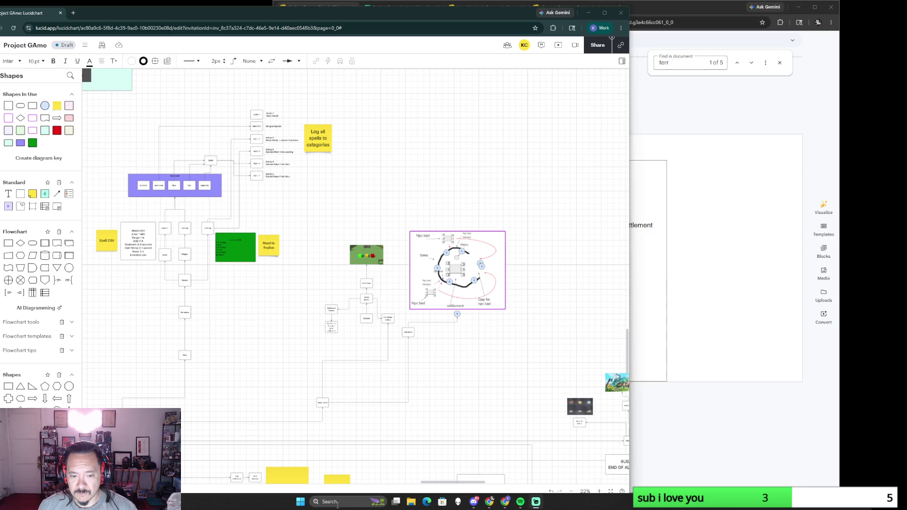
scroll(425, 394, "down", 5)
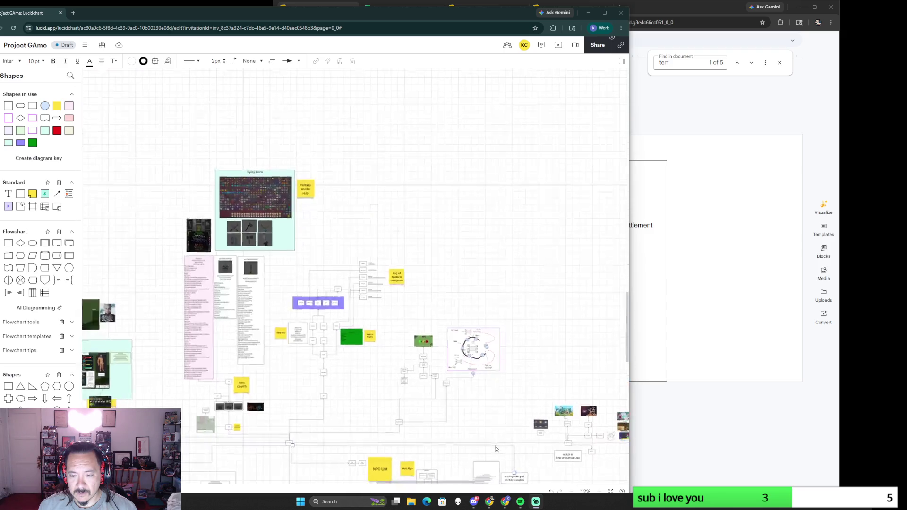
scroll(425, 395, "up", 4)
left_click_drag(251, 312, 322, 328)
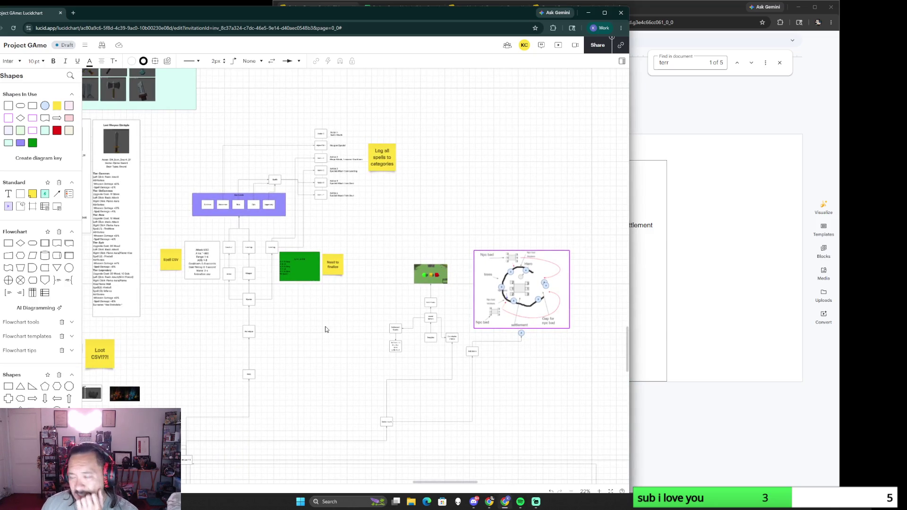
scroll(326, 329, "down", 3)
scroll(326, 330, "up", 5)
scroll(330, 354, "left", 3)
scroll(335, 379, "left", 3)
scroll(312, 357, "down", 2)
scroll(310, 360, "down", 2)
scroll(310, 361, "down", 2)
left_click_drag(310, 360, 406, 224)
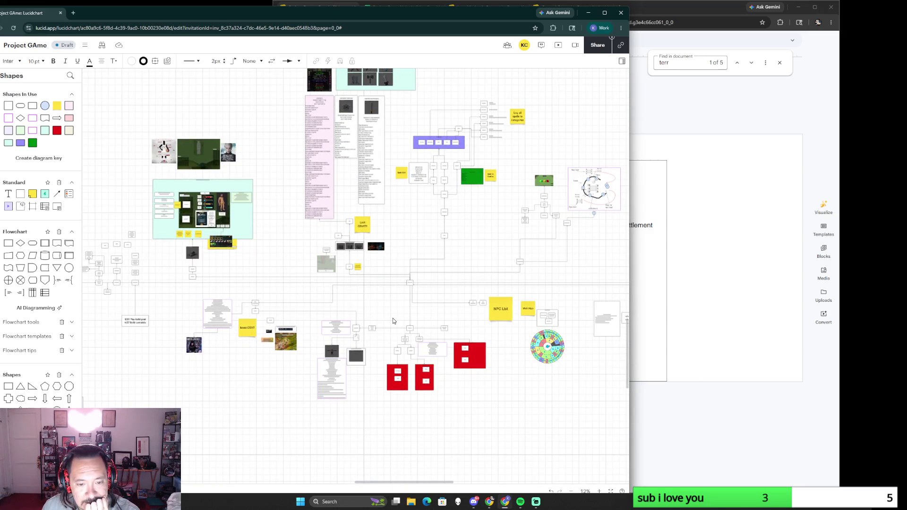
scroll(392, 321, "up", 2)
scroll(389, 344, "up", 2)
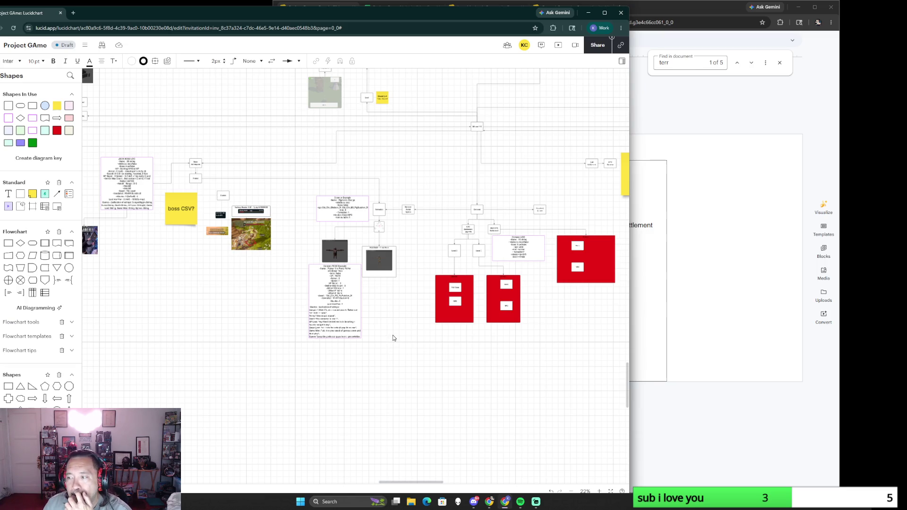
scroll(393, 338, "up", 2)
scroll(386, 347, "up", 2)
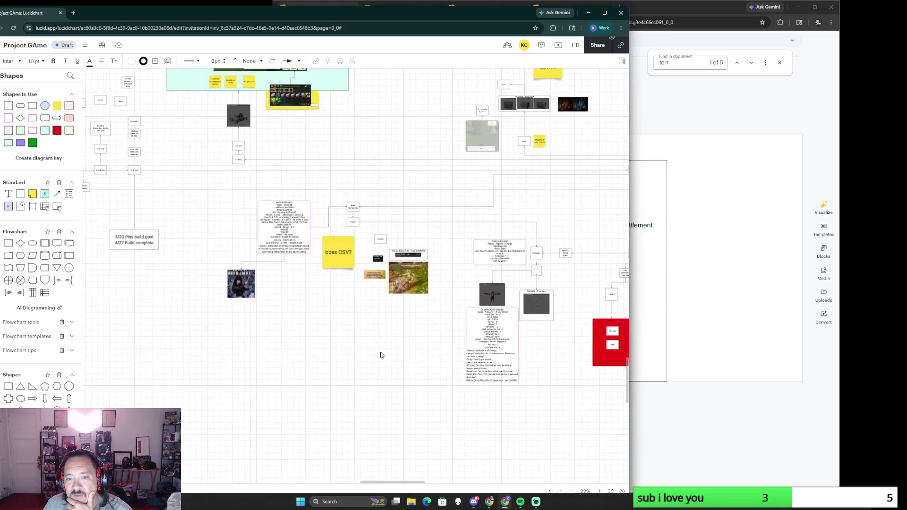
scroll(382, 356, "up", 2)
scroll(382, 356, "up", 1)
left_click_drag(269, 253, 421, 432)
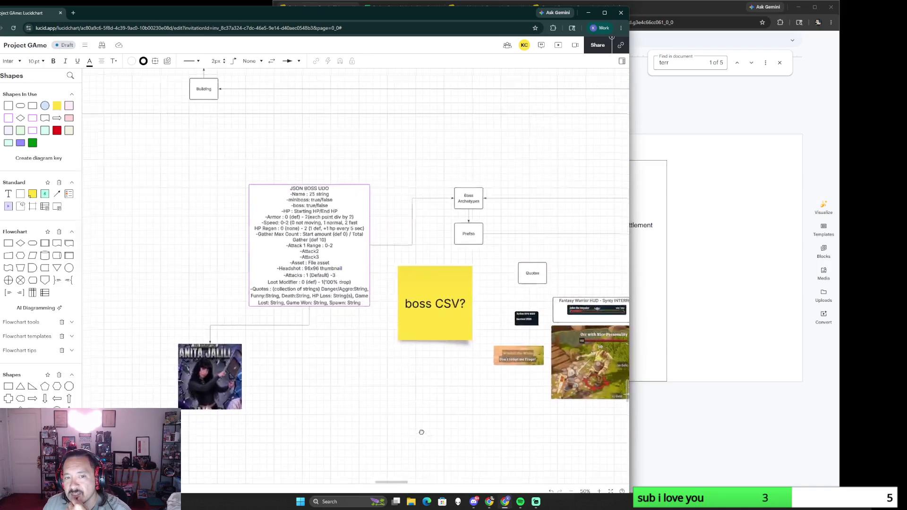
Select the boss CSV? note, then the Caravan BOSS Example card for Pigman the Berry Picker
left_click(443, 322)
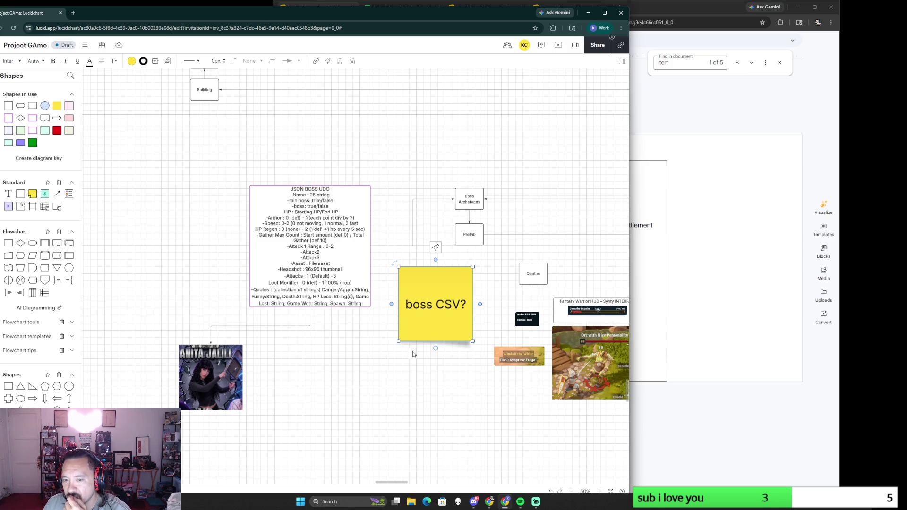
scroll(412, 354, "down", 2)
scroll(234, 251, "down", 3)
scroll(234, 251, "right", 3)
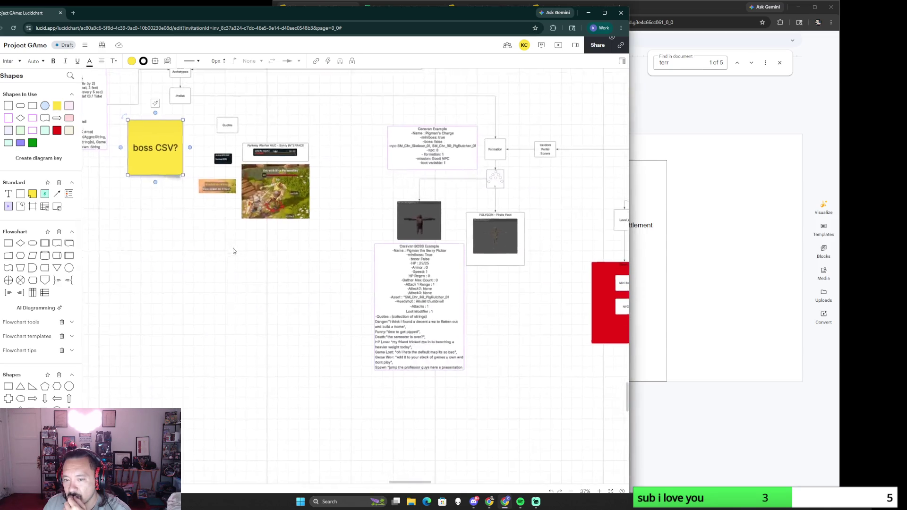
left_click(425, 273)
scroll(343, 221, "up", 3)
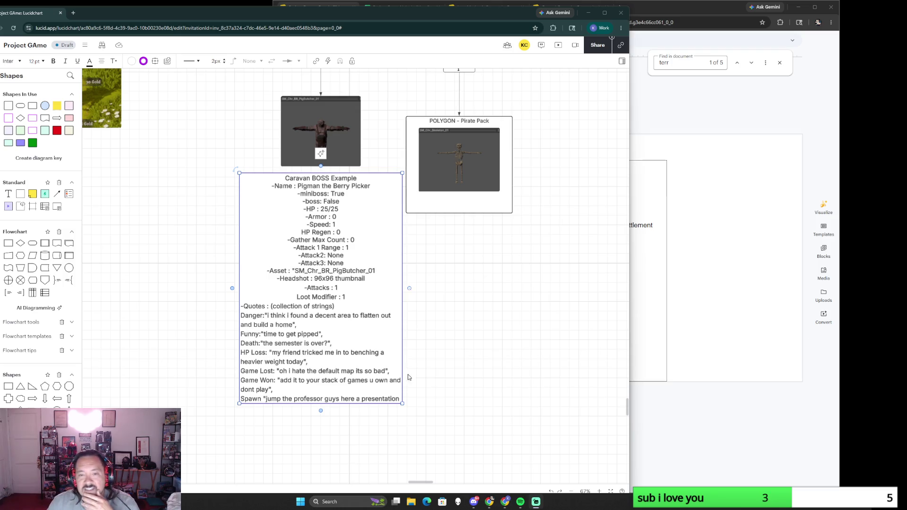
Deselect the boss card and pan out to the Loot CSV, NPC List and Mob Algo sections
left_click(510, 344)
scroll(510, 343, "down", 5, "ctrl")
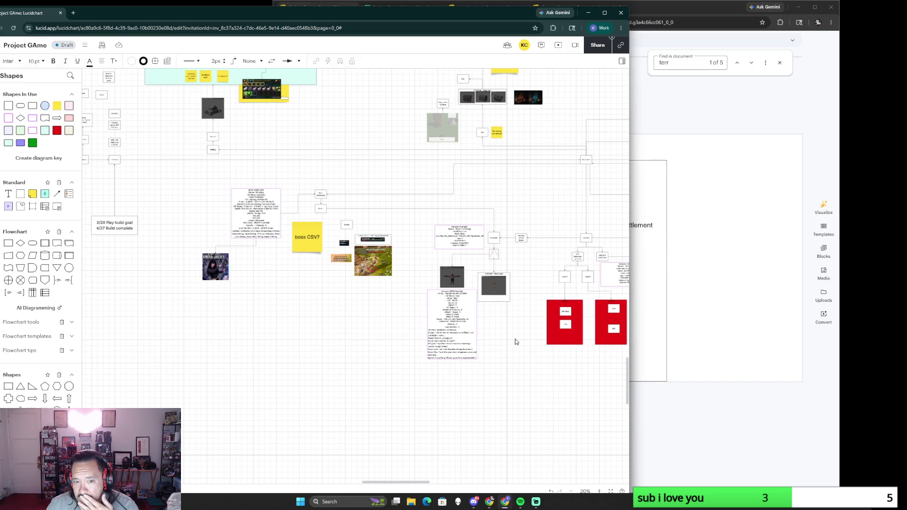
left_click_drag(533, 165, 331, 342)
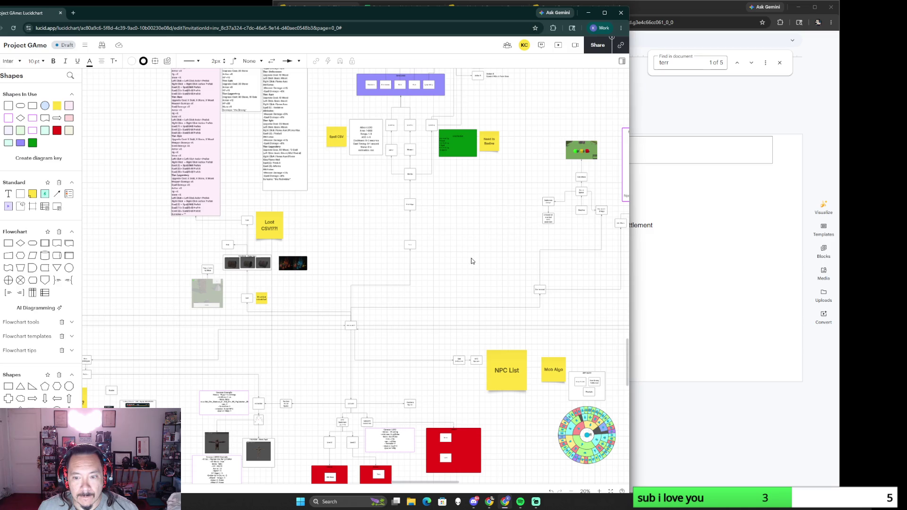
Close the Find in document box in Slides and Alt+Tab back to the board
left_click(652, 104)
left_click(780, 63)
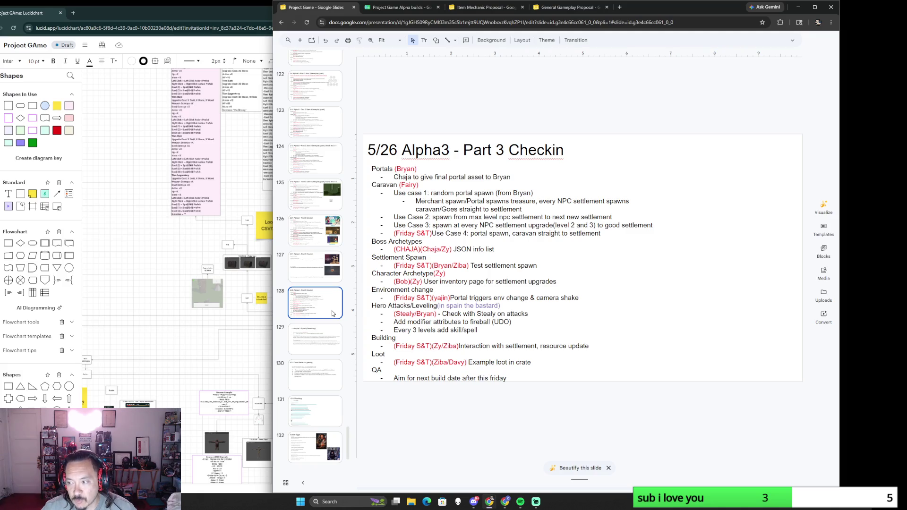
key("alt+Tab")
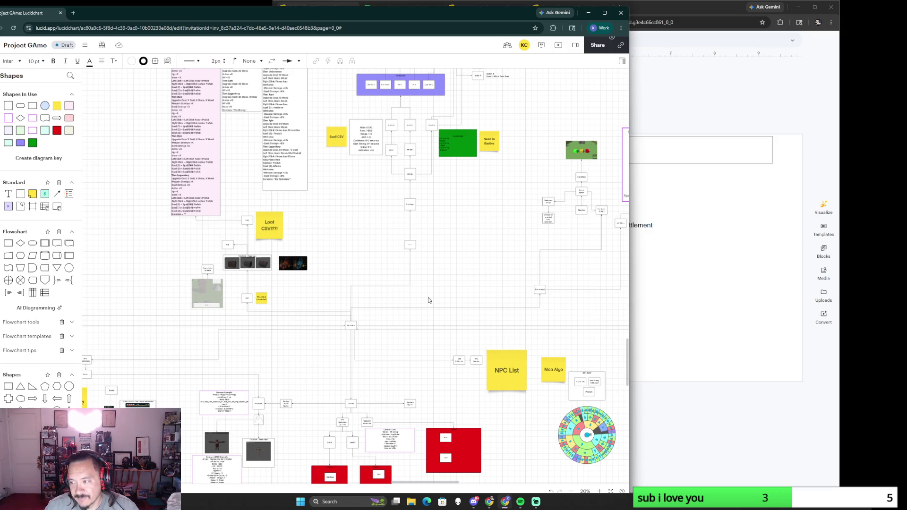
scroll(376, 368, "up", 2)
scroll(376, 369, "up", 1)
scroll(374, 369, "up", 2)
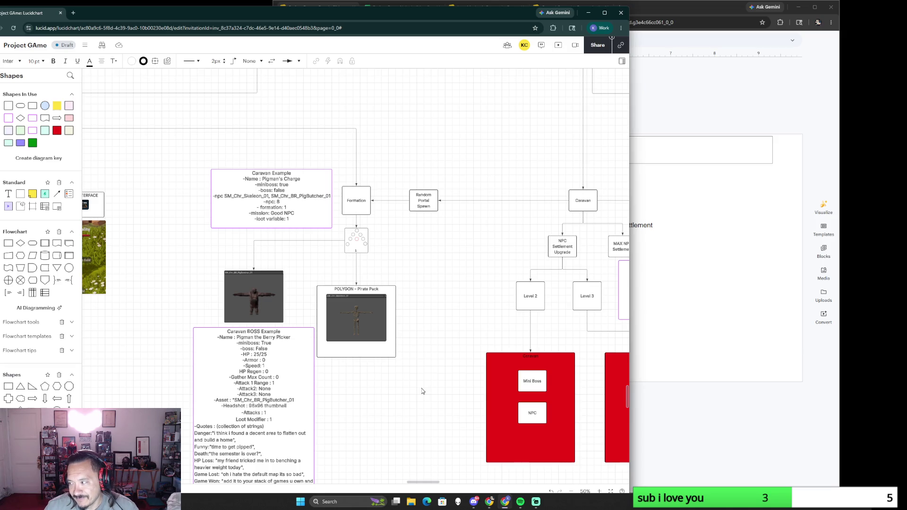
scroll(424, 388, "down", 3)
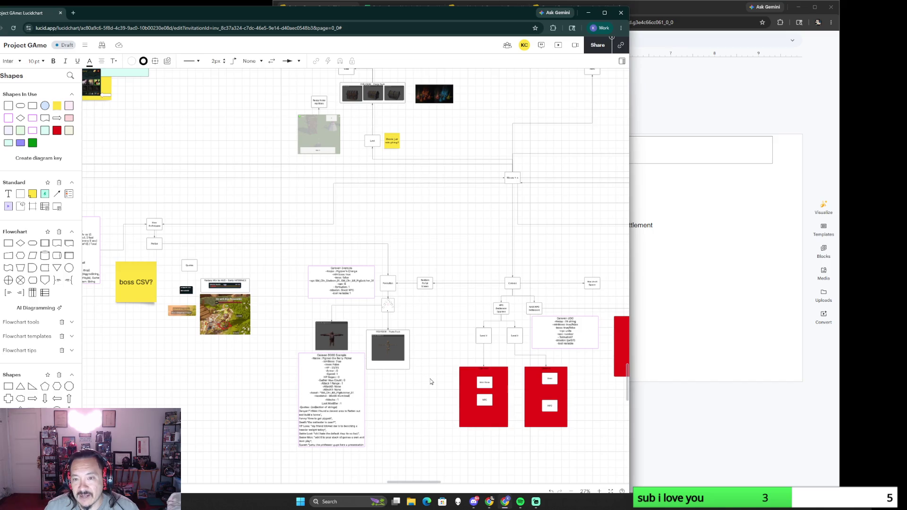
scroll(430, 382, "down", 2)
scroll(430, 382, "up", 1)
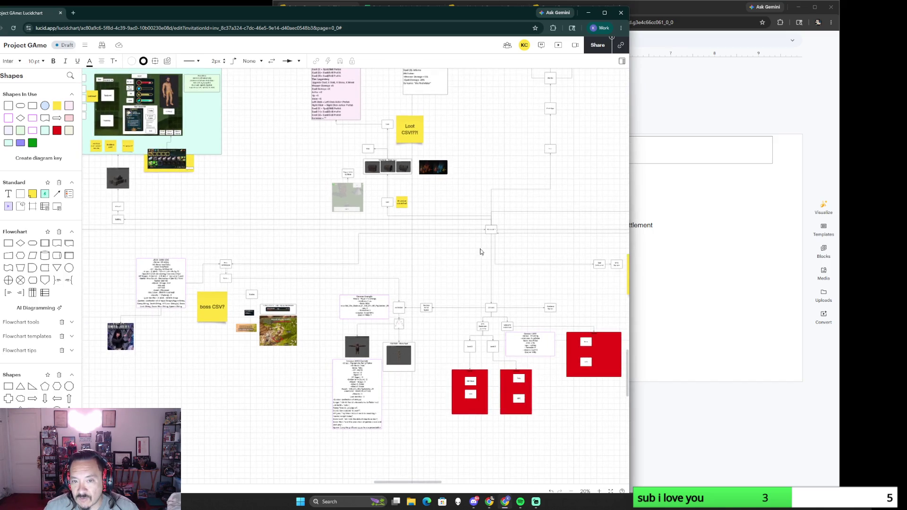
scroll(480, 253, "up", 4)
scroll(398, 262, "right", 4)
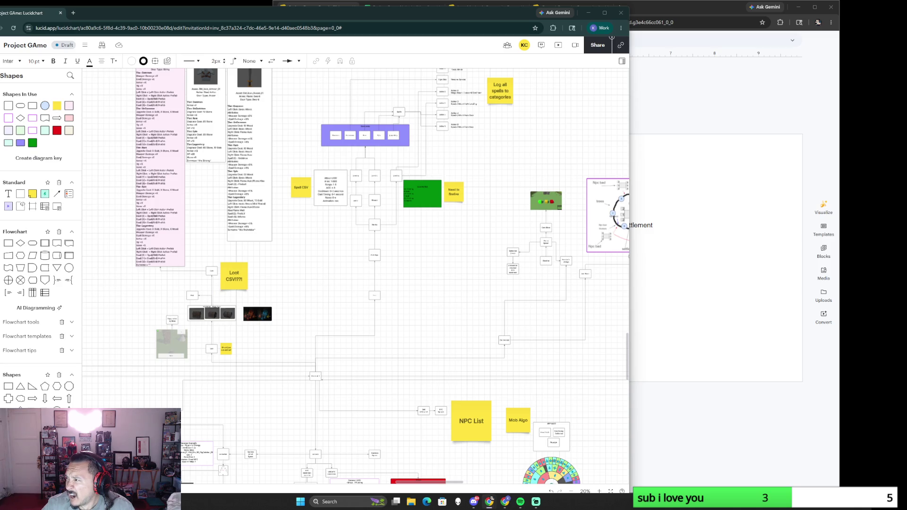
key("alt+Tab")
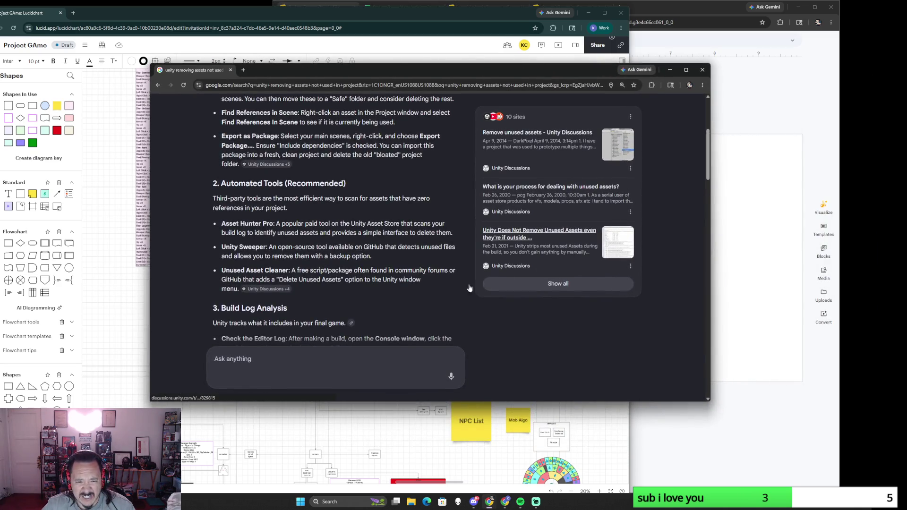
scroll(298, 199, "up", 3)
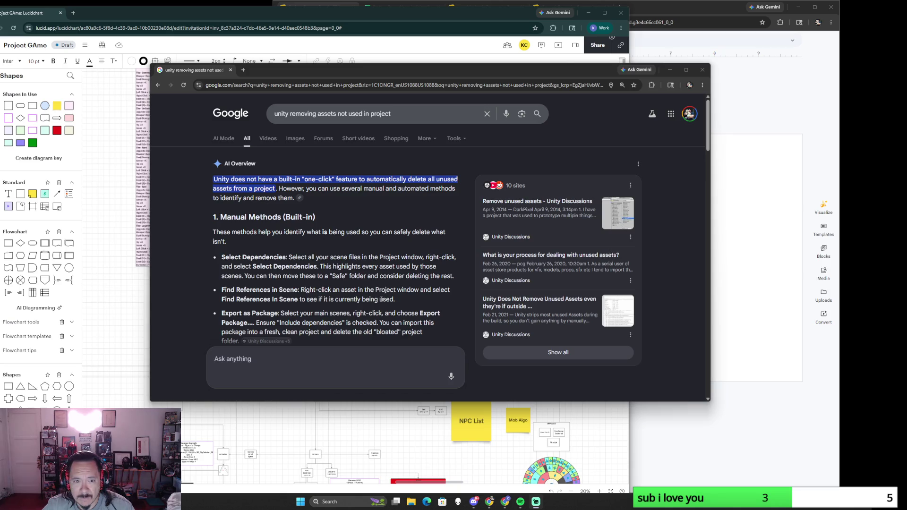
scroll(396, 282, "down", 3)
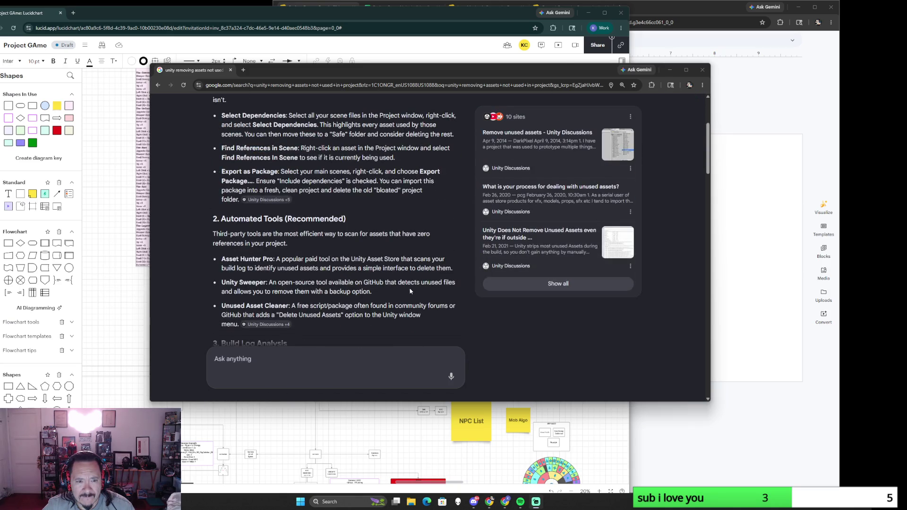
scroll(410, 291, "down", 2)
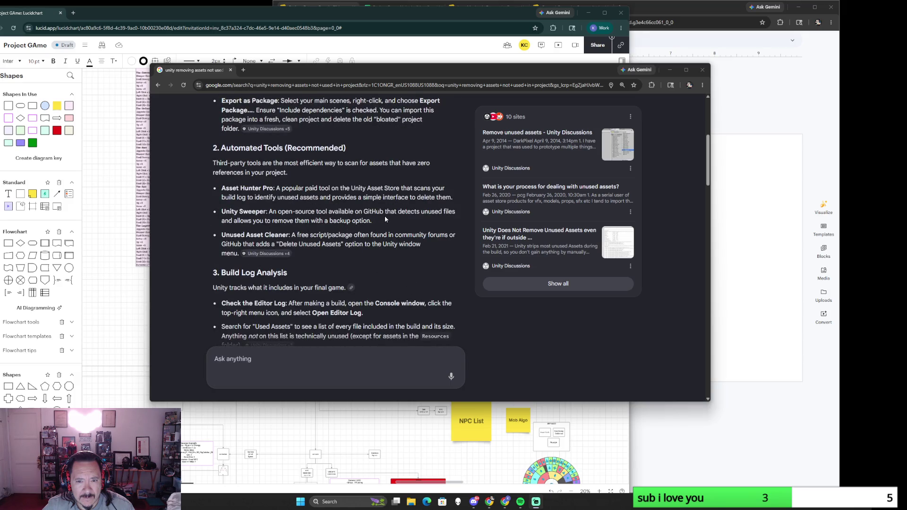
left_click_drag(235, 211, 374, 225)
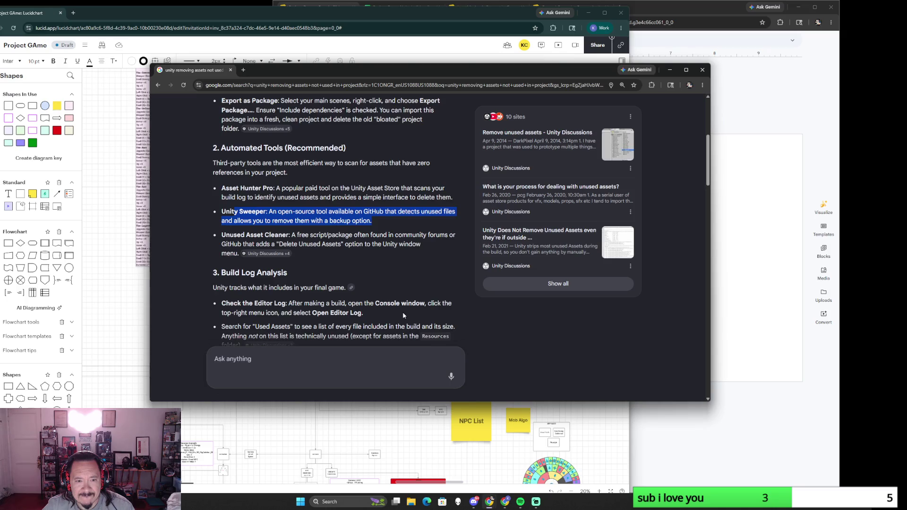
scroll(403, 315, "down", 2)
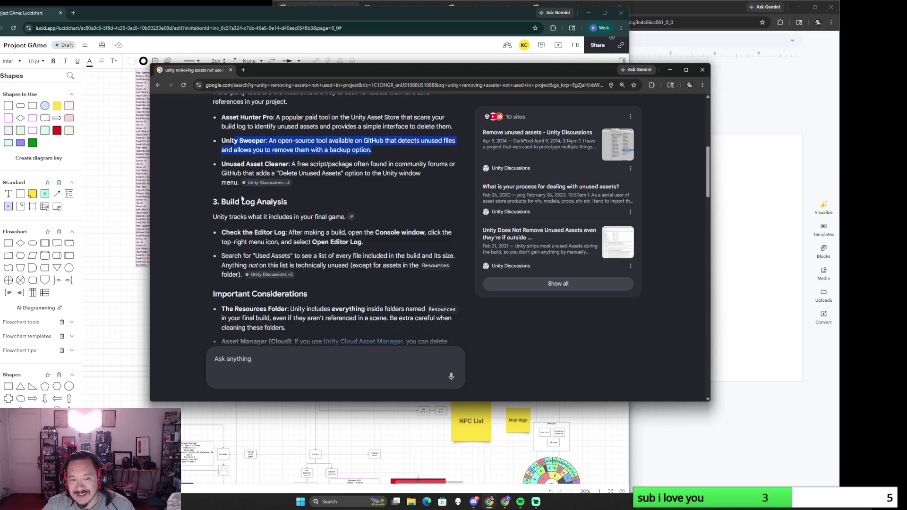
left_click_drag(241, 199, 264, 217)
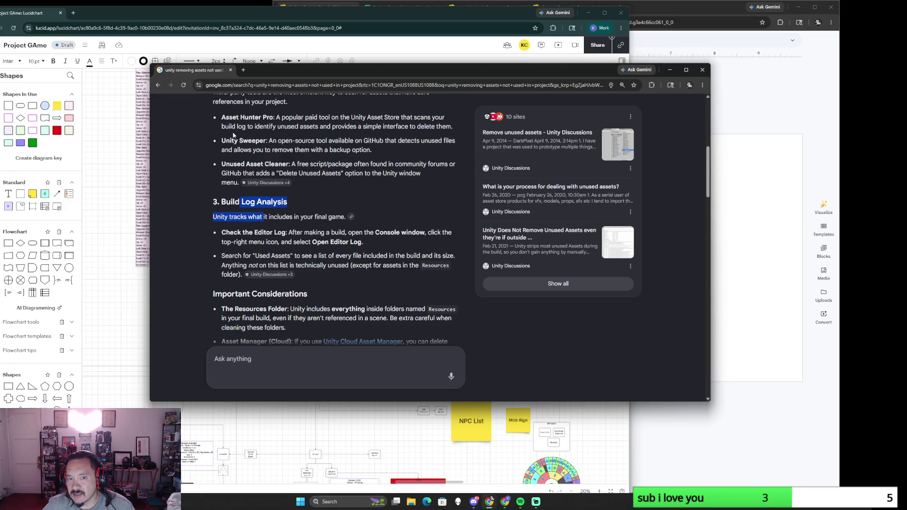
left_click_drag(222, 140, 398, 177)
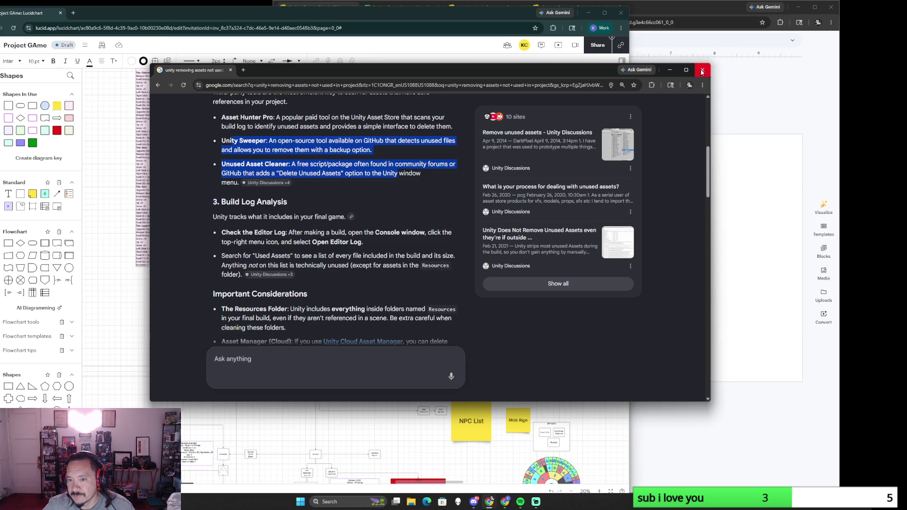
left_click(702, 72)
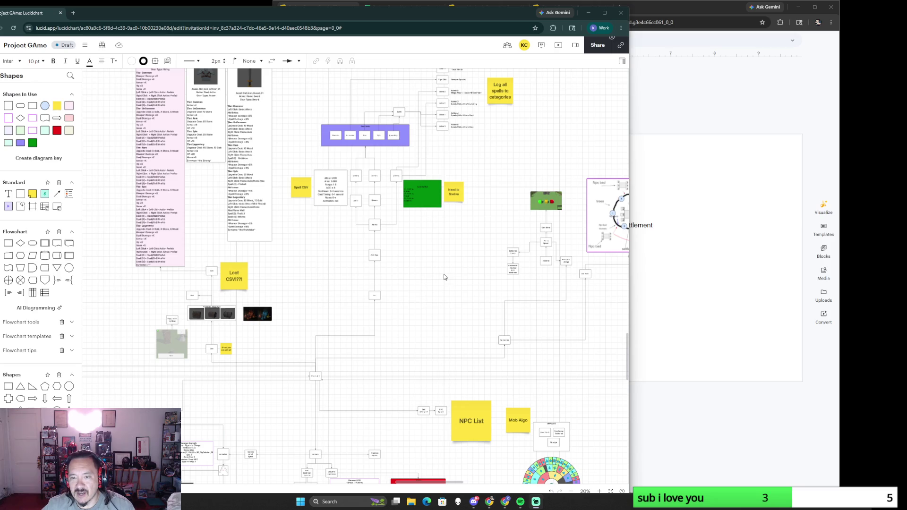
scroll(425, 274, "down", 3)
scroll(485, 358, "down", 2)
scroll(483, 358, "right", 5)
scroll(484, 357, "down", 2)
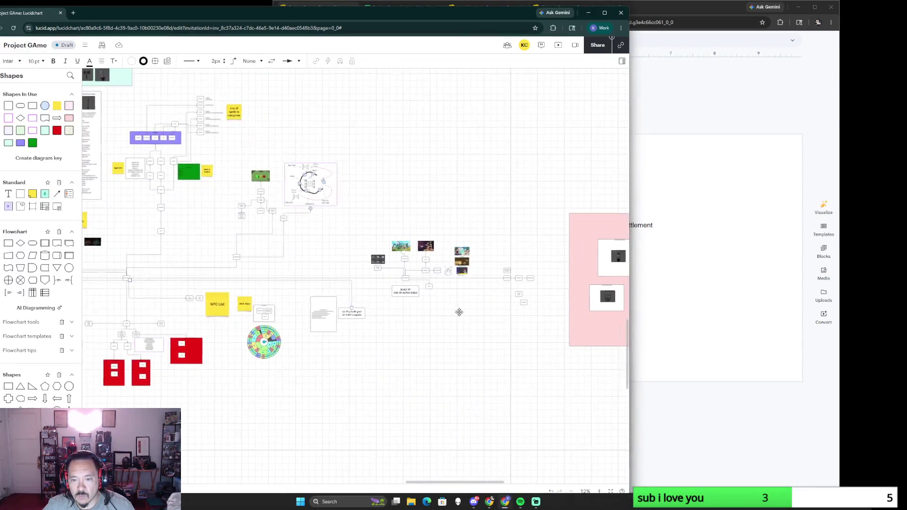
scroll(347, 345, "up", 4)
scroll(386, 291, "up", 1)
scroll(502, 280, "up", 1)
scroll(473, 267, "up", 1)
scroll(472, 268, "right", 4)
scroll(426, 283, "up", 2)
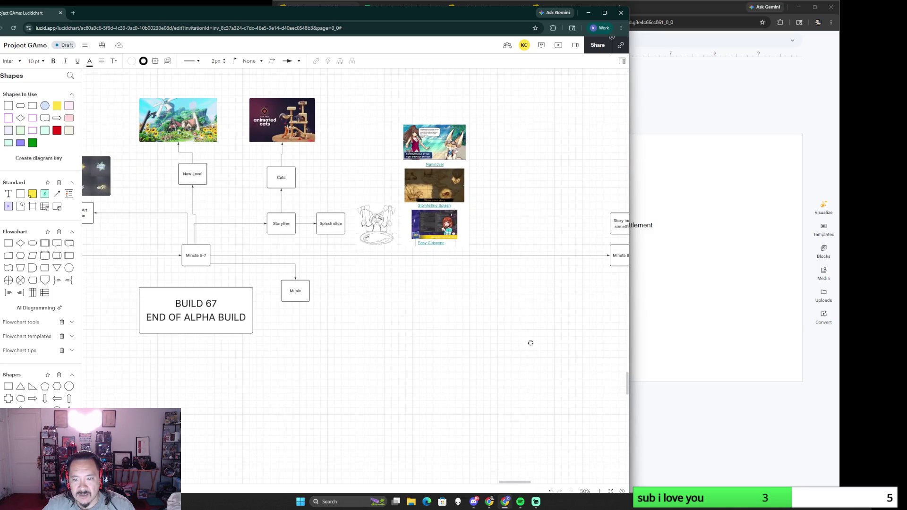
scroll(531, 345, "right", 5)
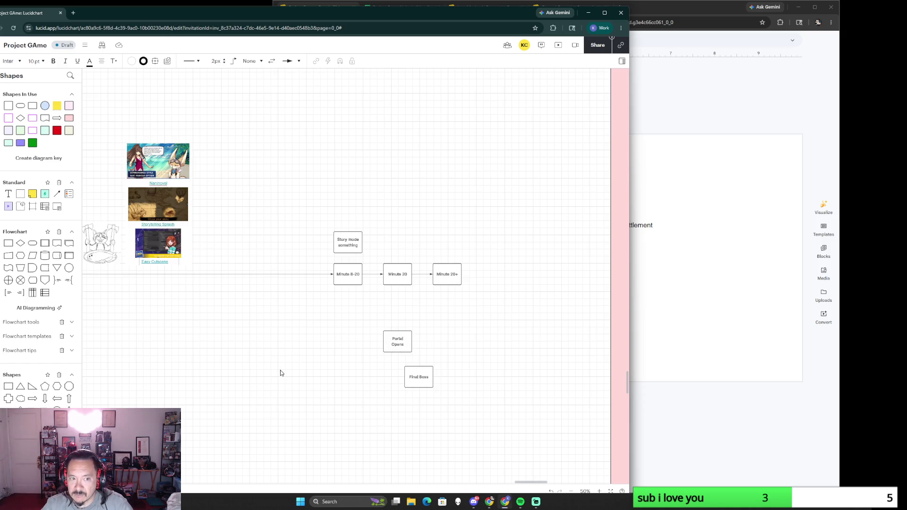
scroll(286, 362, "down", 2)
scroll(286, 362, "down", 2)
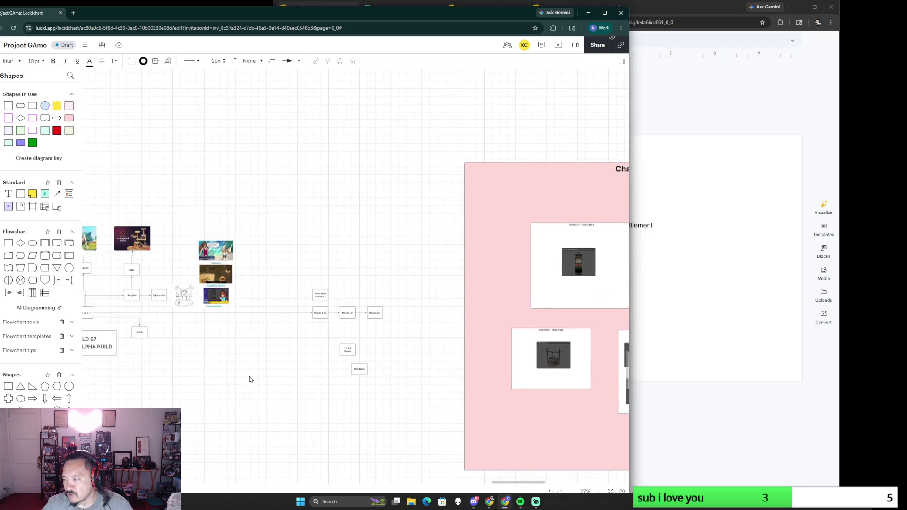
scroll(250, 380, "left", 3)
scroll(464, 318, "left", 3)
scroll(378, 289, "left", 3)
scroll(378, 289, "left", 2)
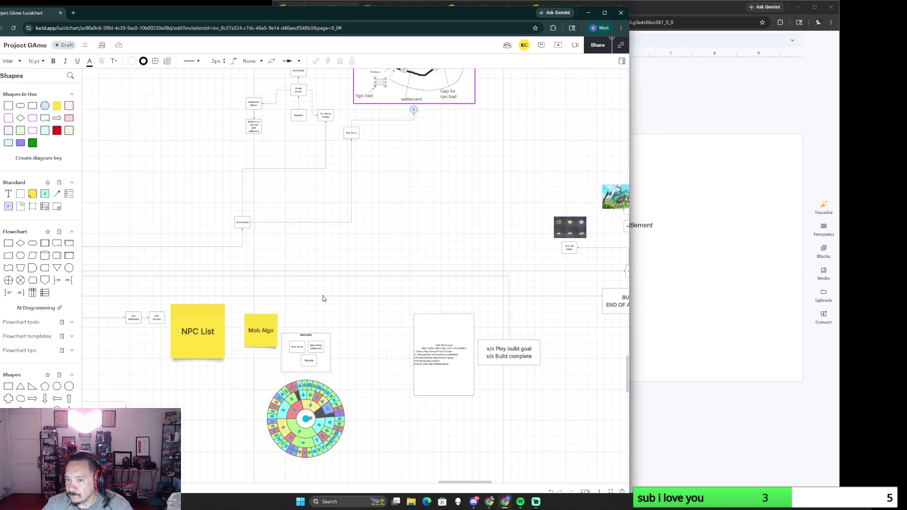
scroll(324, 299, "down", 3)
scroll(274, 264, "down", 2)
scroll(448, 277, "left", 2)
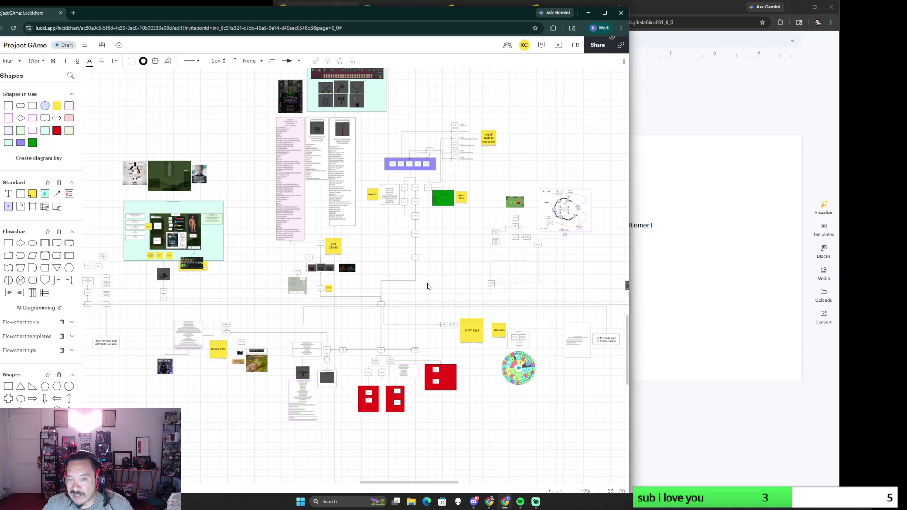
scroll(428, 286, "down", 2)
scroll(439, 298, "up", 5)
scroll(456, 317, "up", 2)
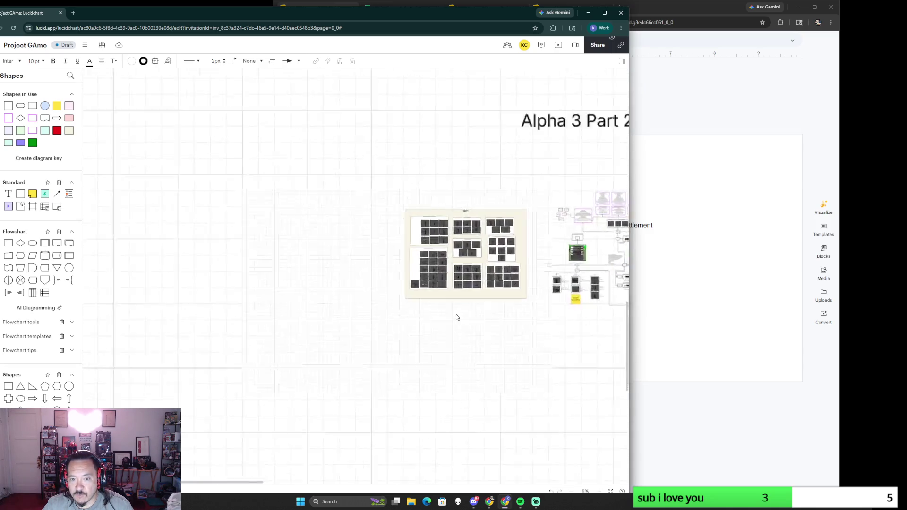
scroll(457, 317, "up", 4)
scroll(522, 273, "down", 2)
scroll(394, 354, "down", 1)
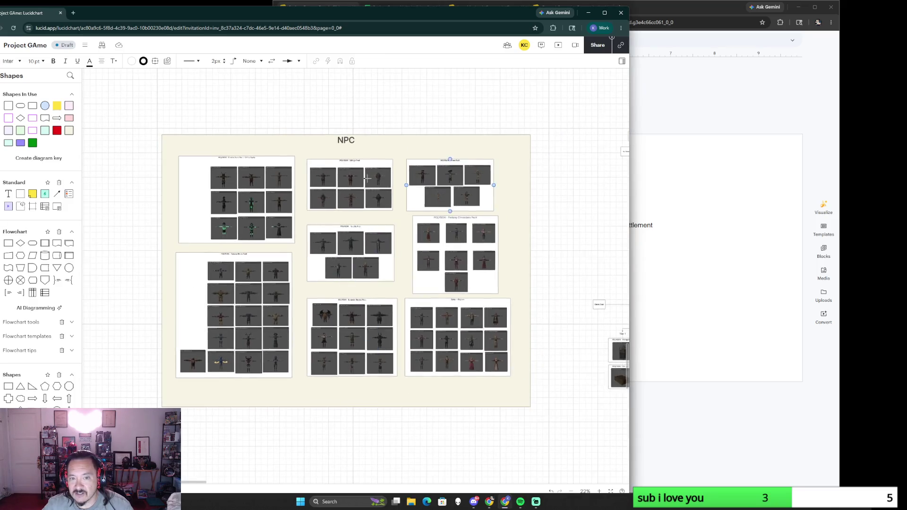
Select the NPC container, the Dungeon Mobile Pack group and a character image, dismissing the context menu
left_click(295, 403)
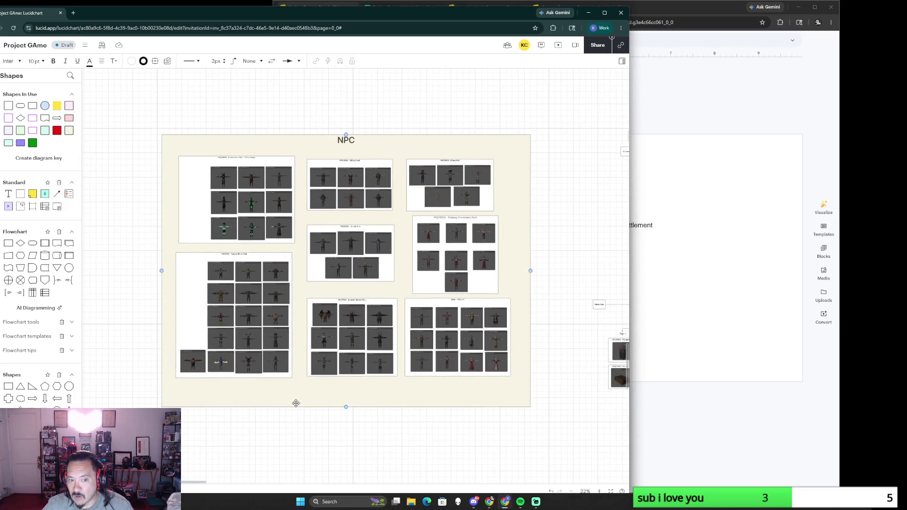
scroll(294, 403, "up", 2)
left_click(388, 266)
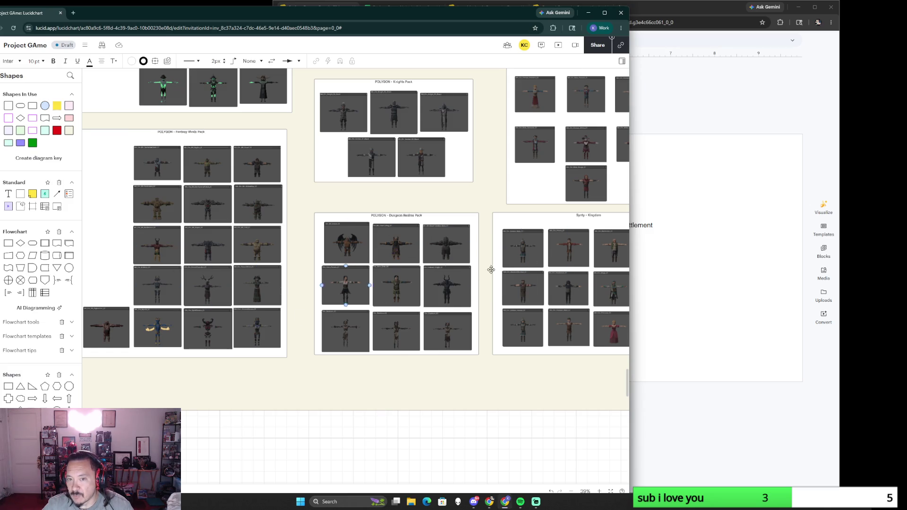
scroll(456, 275, "down", 3)
left_click(469, 321)
scroll(470, 321, "down", 5)
scroll(235, 236, "up", 2)
right_click(234, 235)
left_click(553, 429)
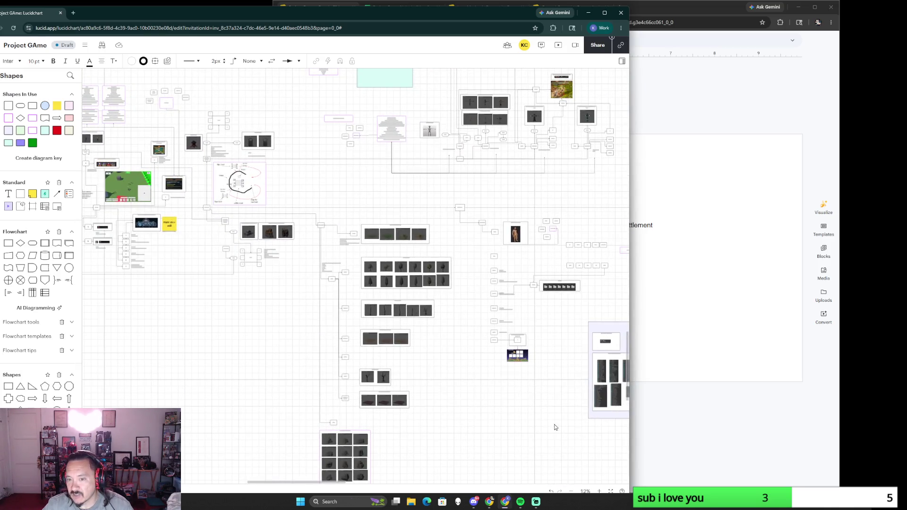
scroll(553, 429, "right", 2)
scroll(436, 310, "right", 3)
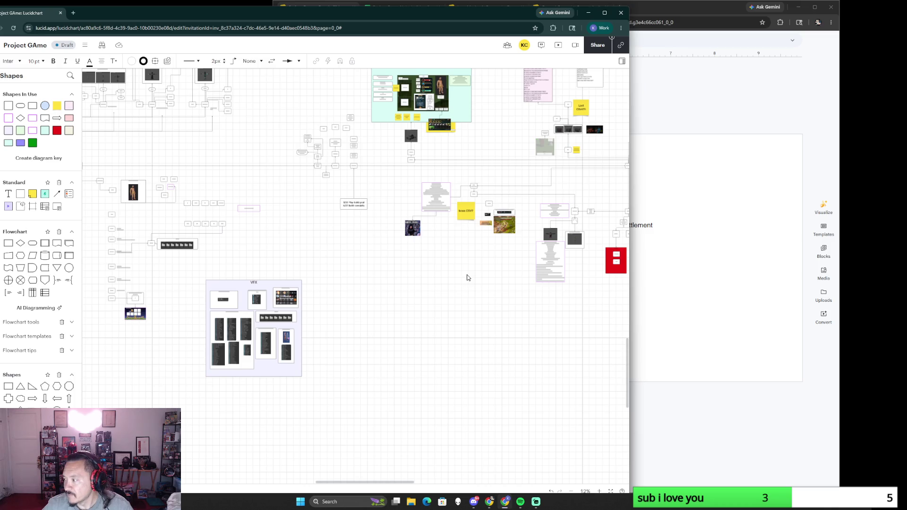